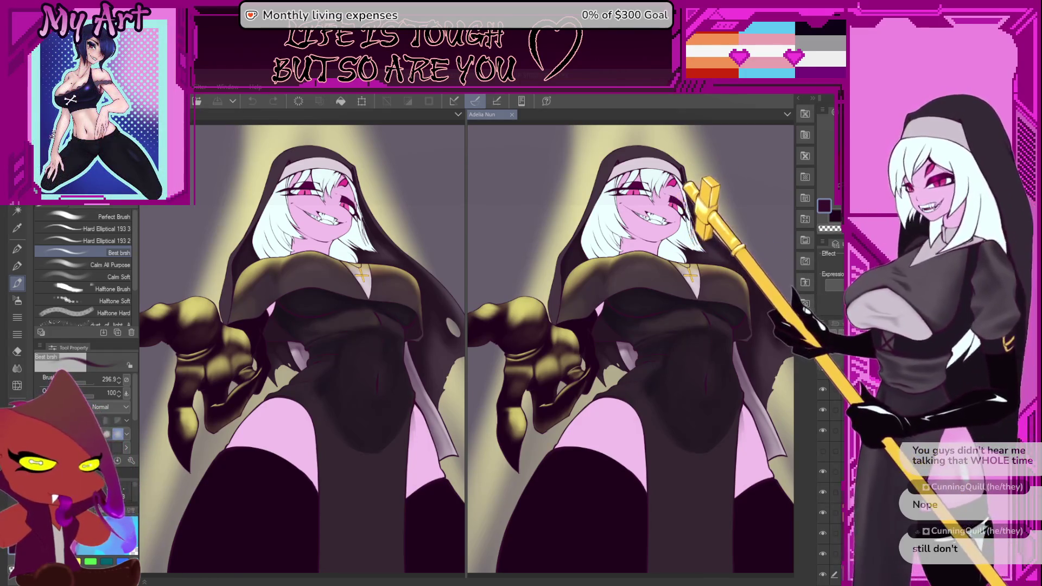
Step: Bring back the dark torso shading, compare it with undo, then restore it
drag(688, 410, 645, 358)
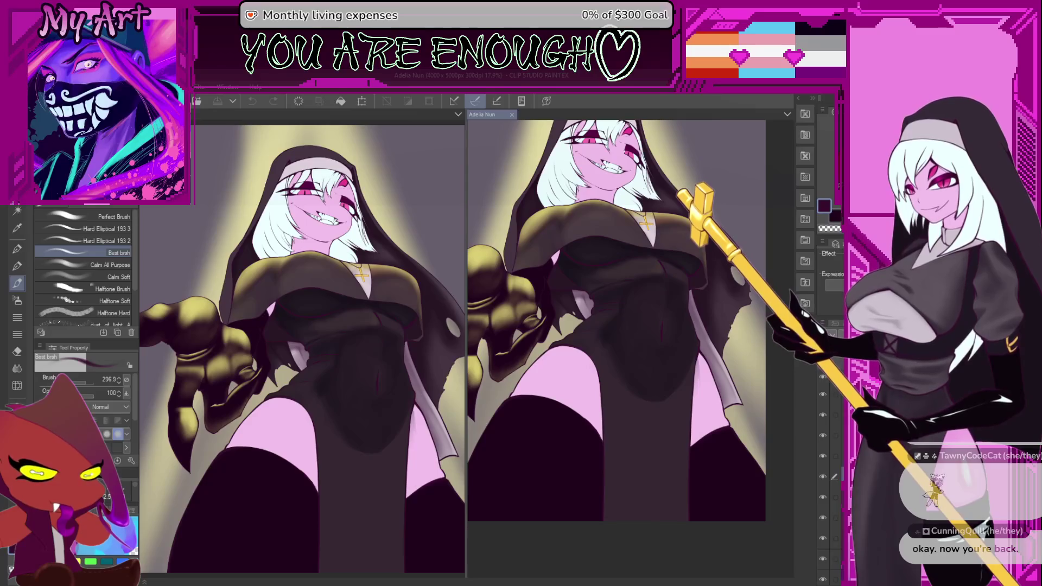
key(ctrl+v)
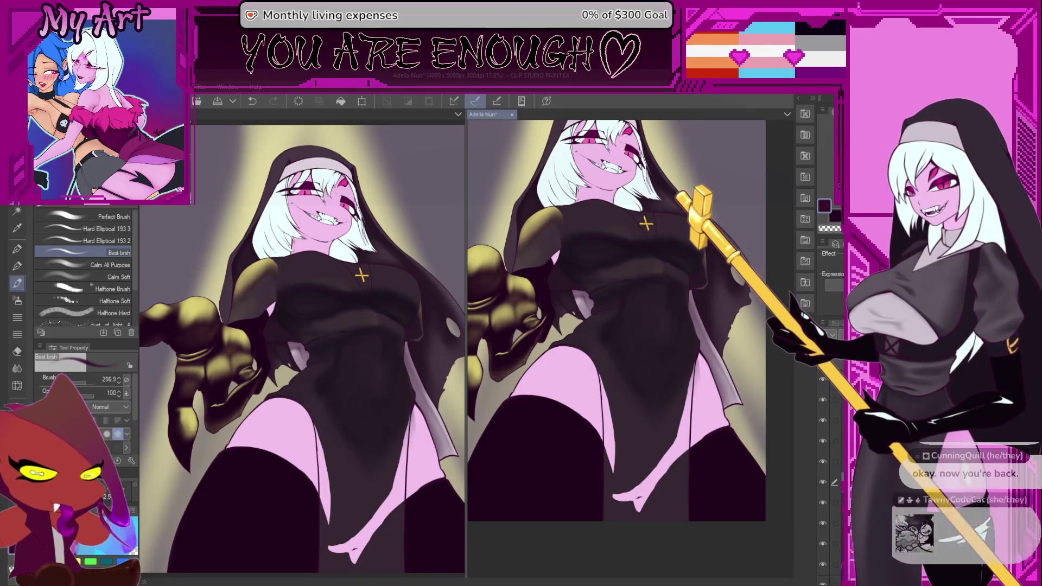
key(ctrl+z)
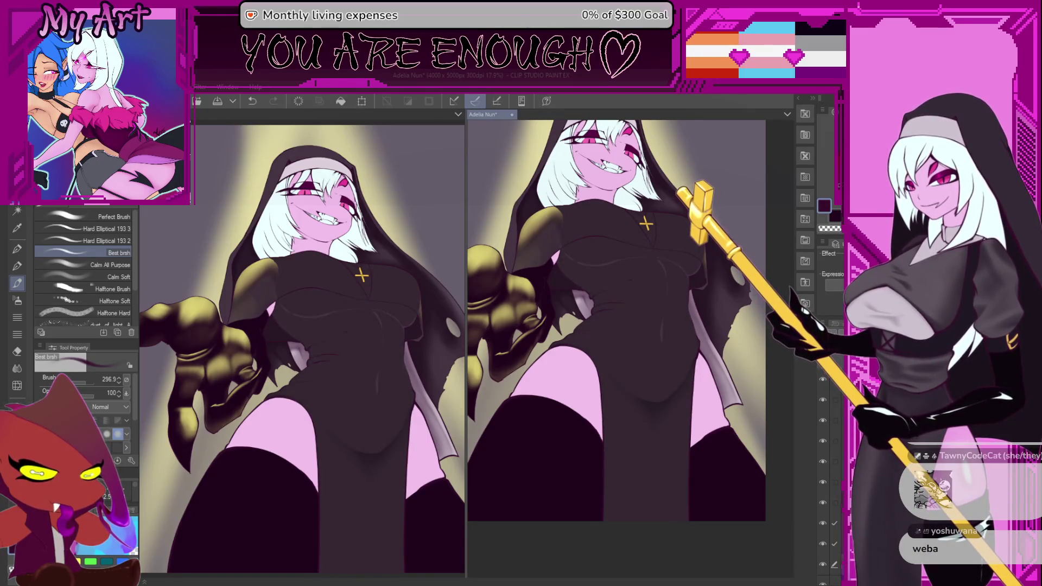
key(ctrl+y)
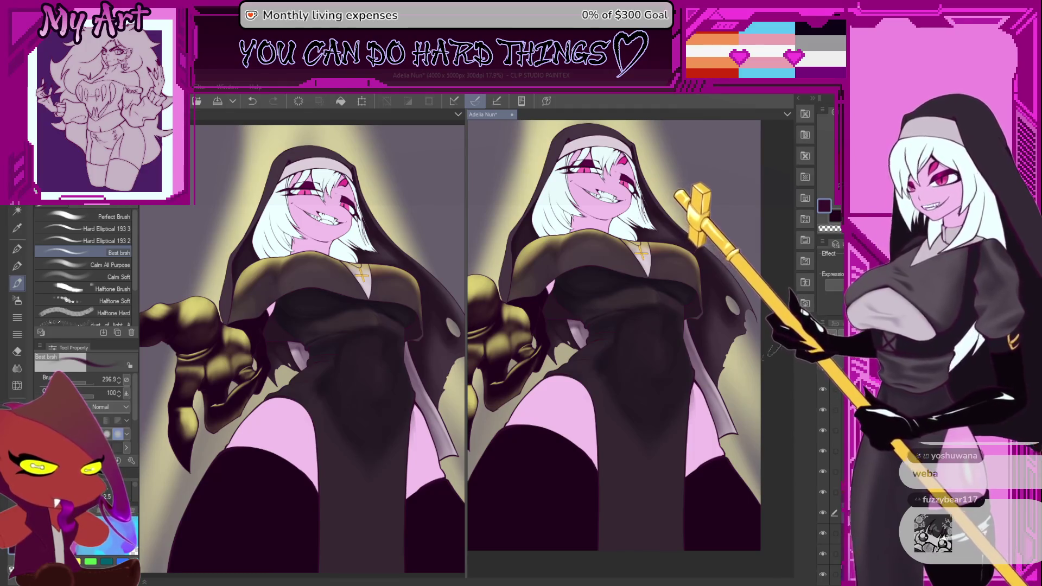
Step: Frame the robe close-up, shrink the brush, and select the Airbrush > Soft sub tool
drag(747, 332, 756, 348)
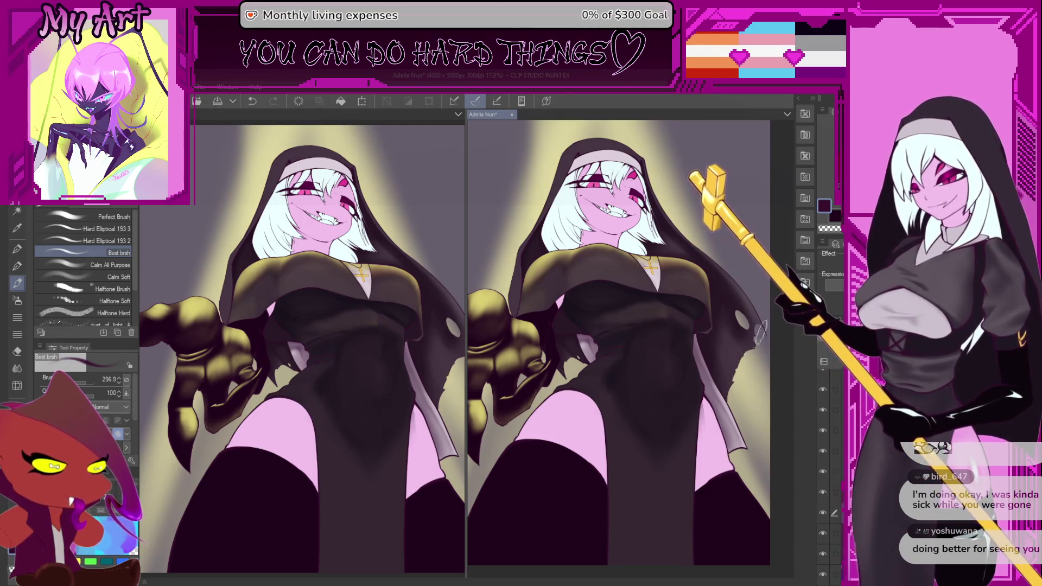
drag(679, 348, 687, 372)
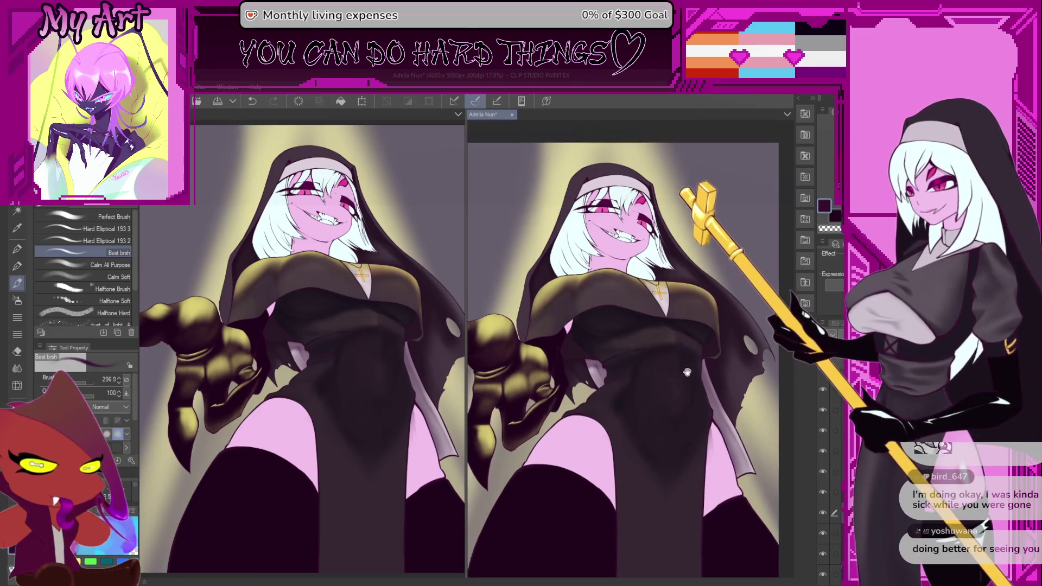
scroll(684, 358, up, 5)
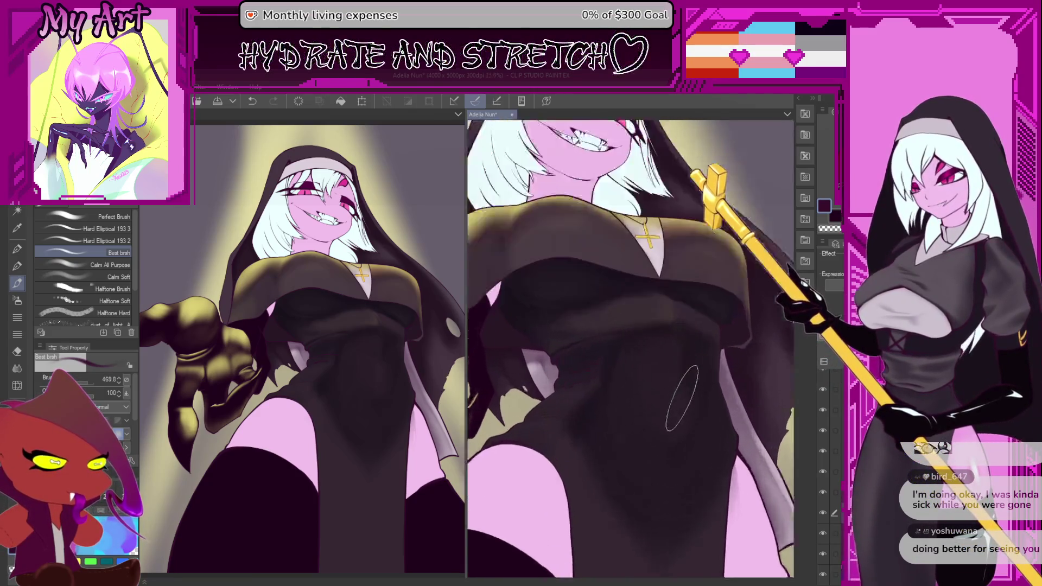
drag(710, 407, 702, 413)
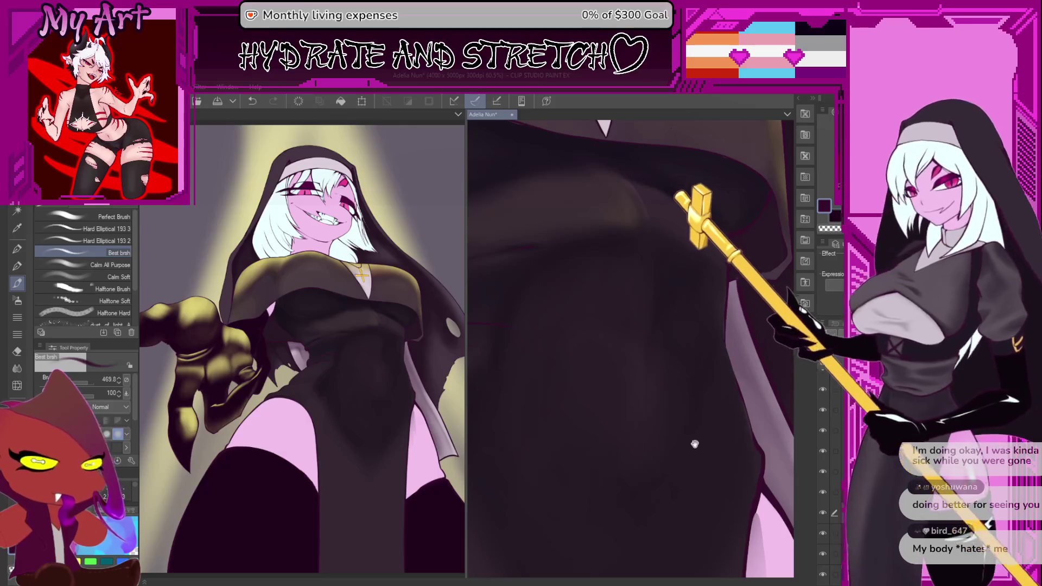
drag(656, 486, 653, 440)
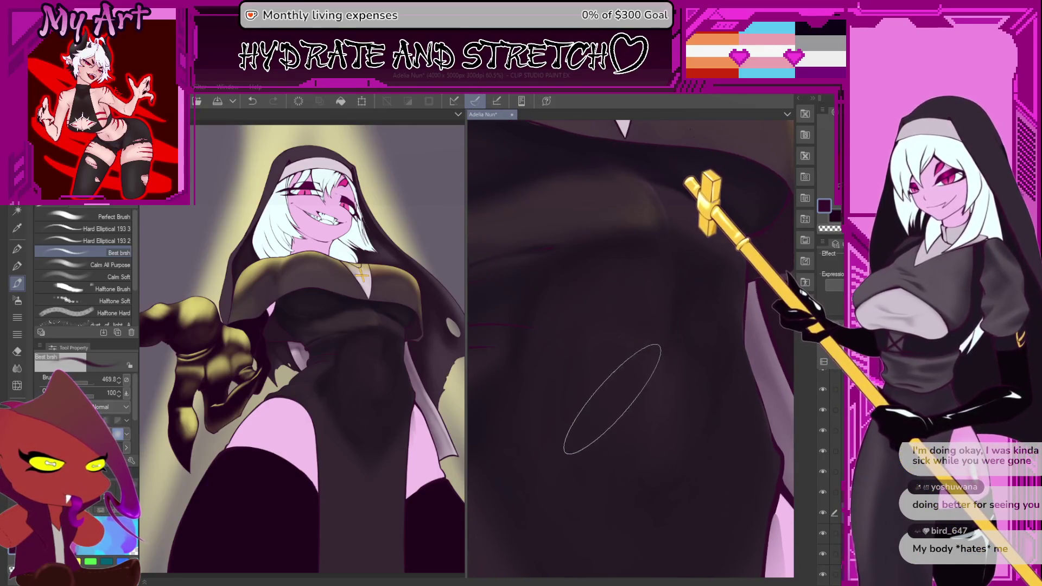
key(bracketleft)
key(bracketleft)
key(bracketleft)
scroll(624, 353, down, 1)
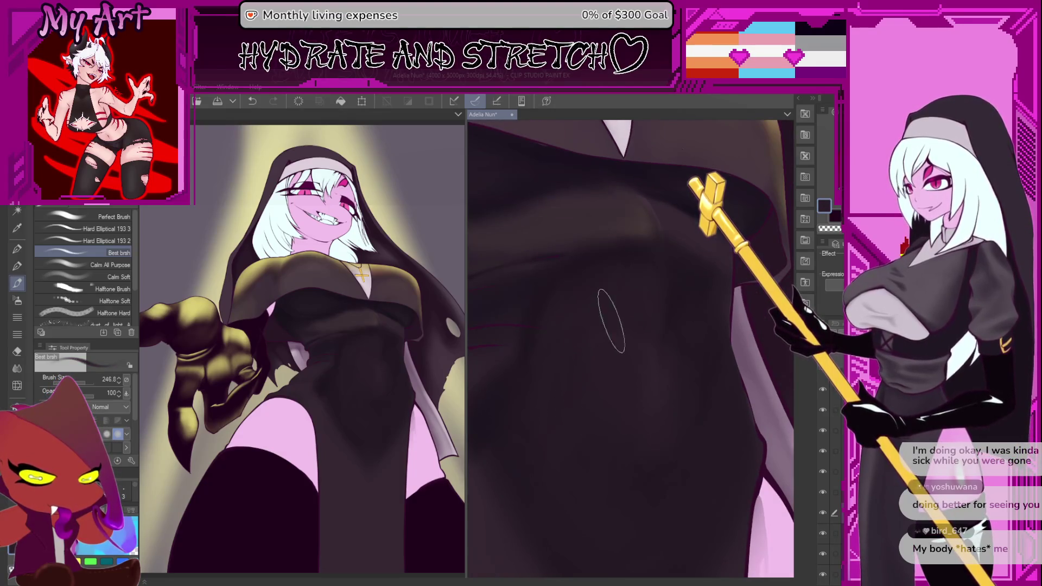
scroll(601, 379, down, 3)
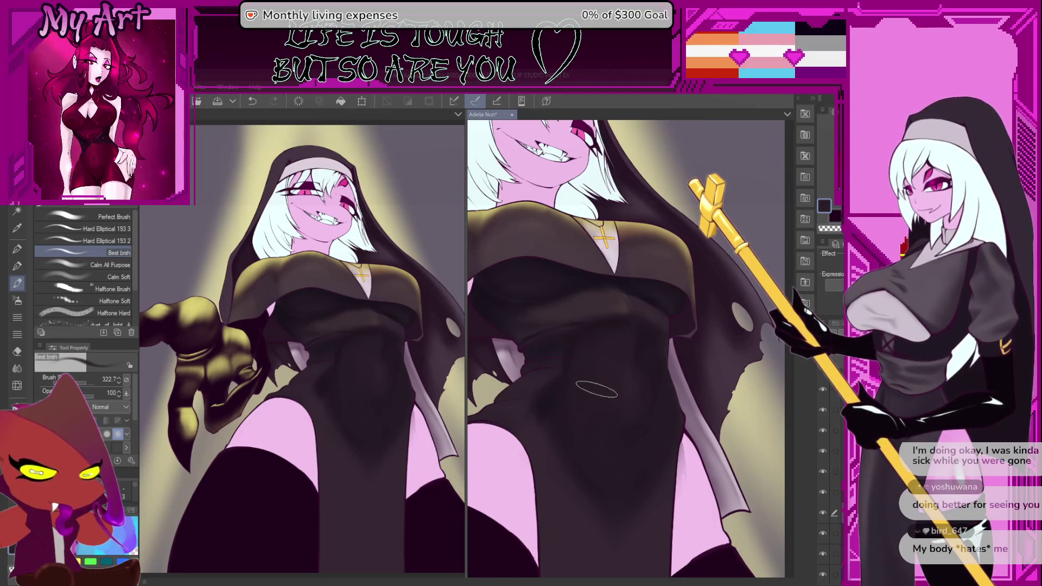
key(b)
scroll(594, 385, up, 2)
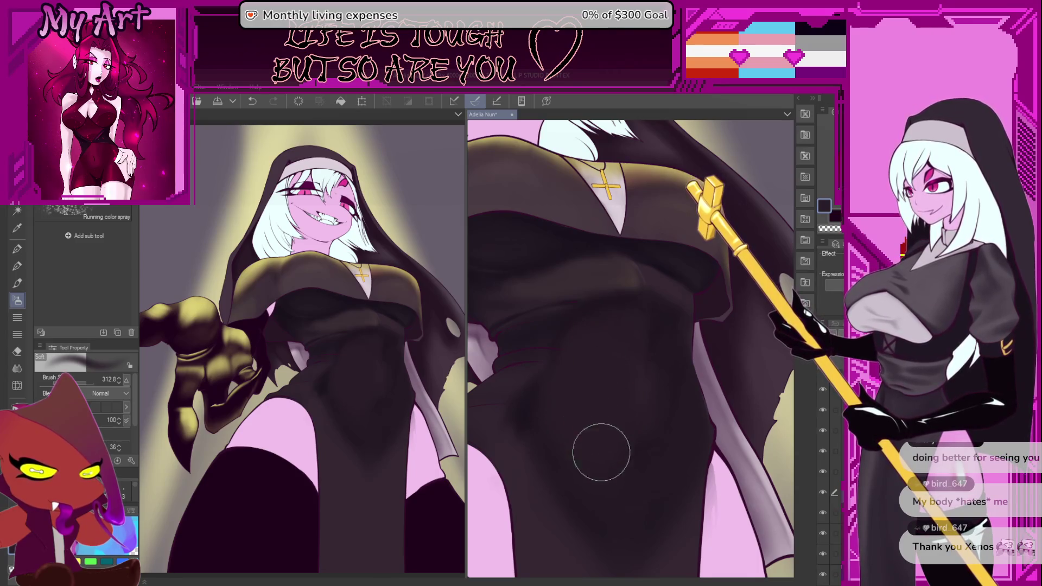
Step: Airbrush soft tones over the robe's torso, undoing one stroke and shrinking the brush
scroll(601, 452, down, 2)
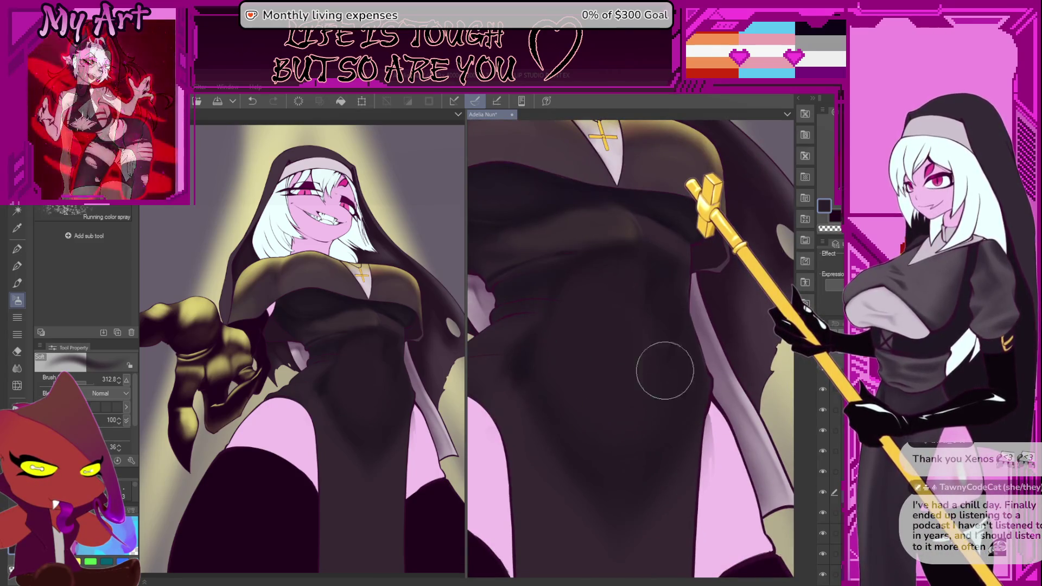
mouse_move(653, 337)
mouse_down()
mouse_move(663, 330)
mouse_move(625, 355)
mouse_move(675, 379)
mouse_up()
drag(694, 419, 674, 368)
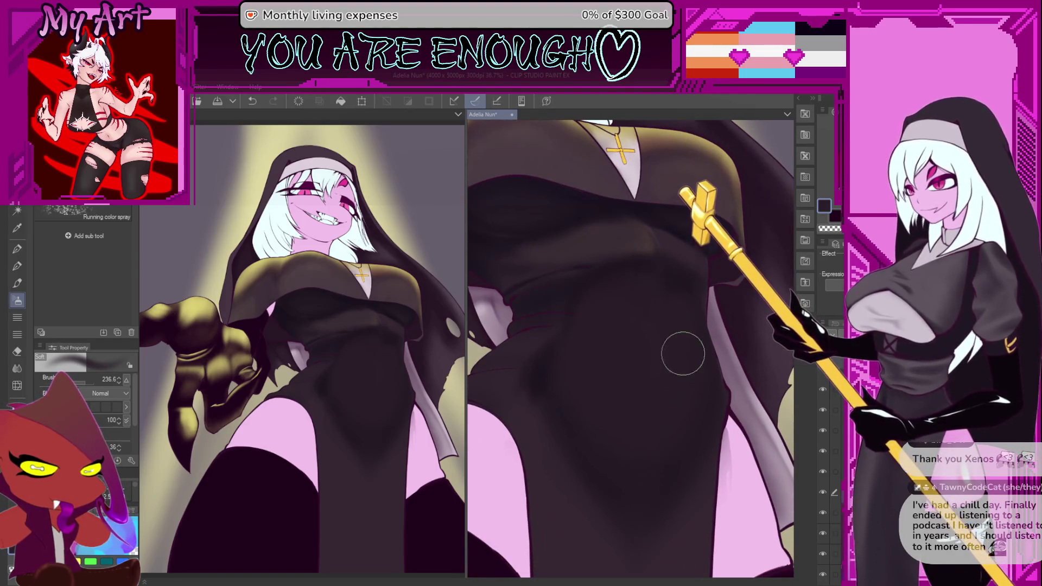
drag(619, 334, 628, 393)
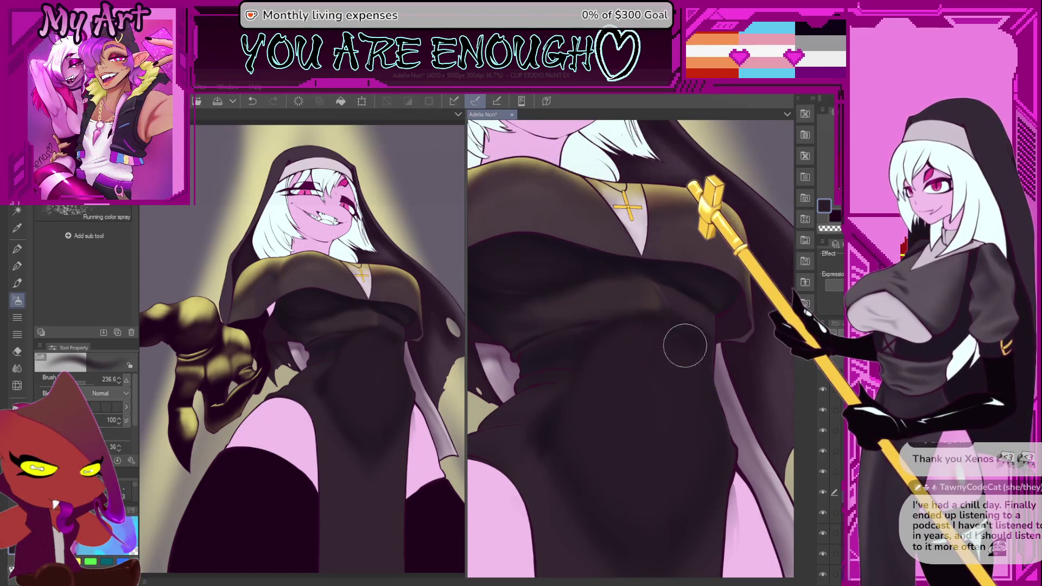
mouse_move(681, 372)
mouse_down()
mouse_move(684, 353)
mouse_move(678, 374)
mouse_up()
key(bracketleft)
key(ctrl+z)
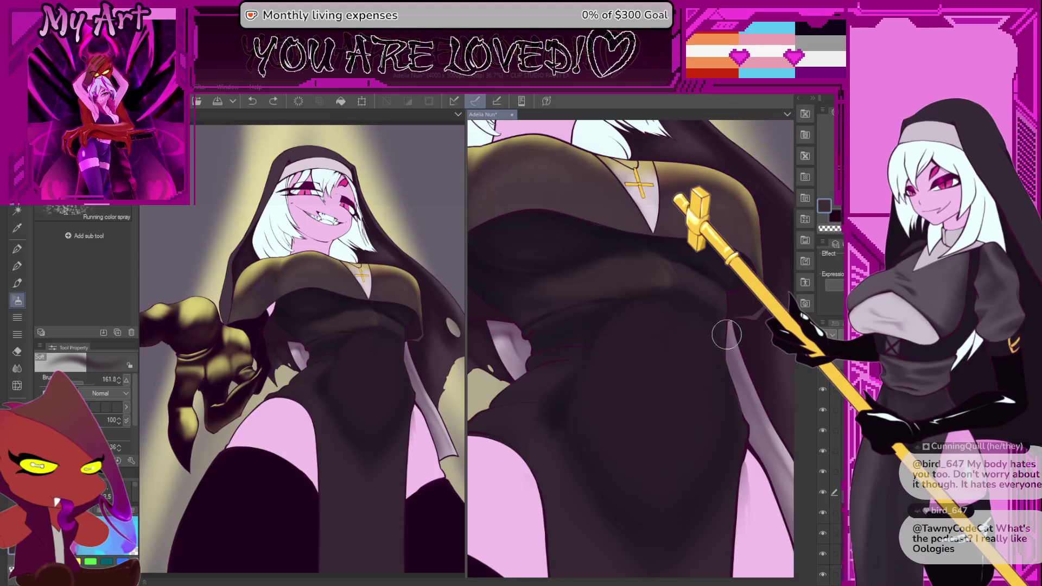
Step: Continue soft shading along the dress, then make the airbrush smaller
mouse_move(719, 345)
mouse_down()
mouse_move(758, 376)
mouse_move(726, 410)
mouse_up()
mouse_move(703, 350)
mouse_down()
mouse_move(709, 331)
mouse_move(707, 341)
mouse_up()
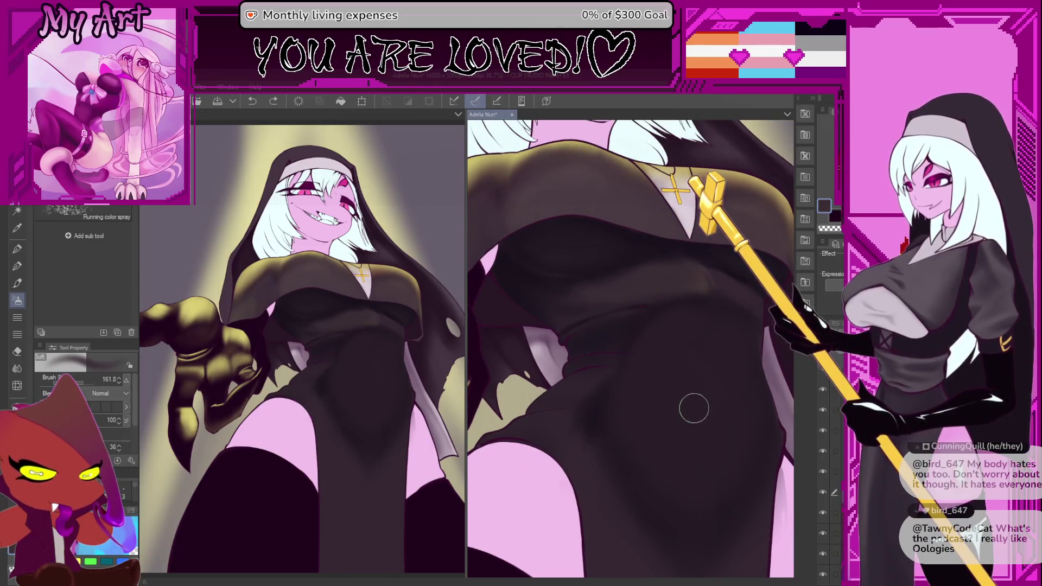
mouse_move(698, 379)
mouse_down()
mouse_move(698, 348)
mouse_move(644, 377)
mouse_move(689, 399)
mouse_move(686, 376)
mouse_up()
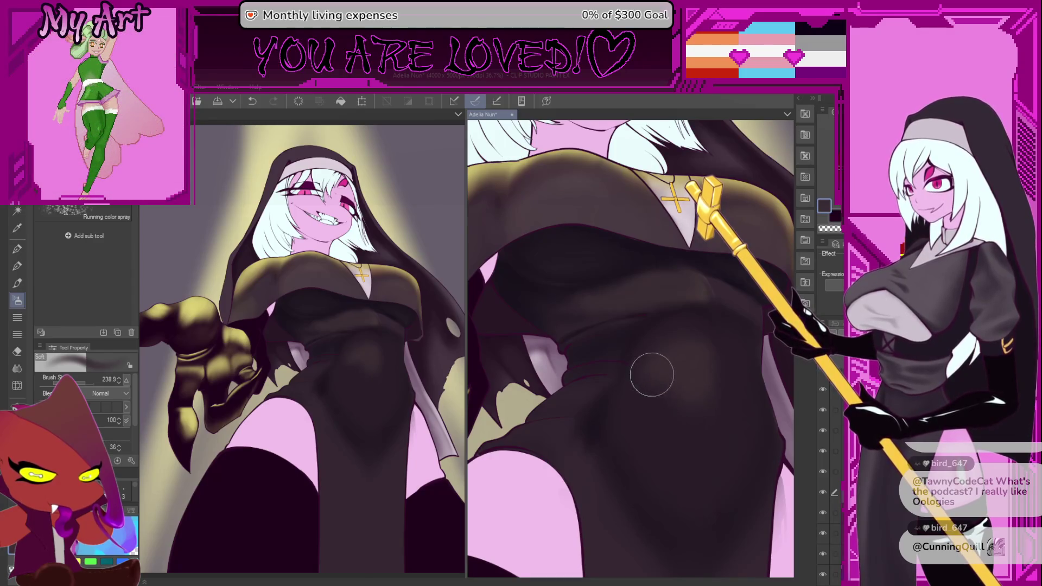
scroll(679, 434, down, 2)
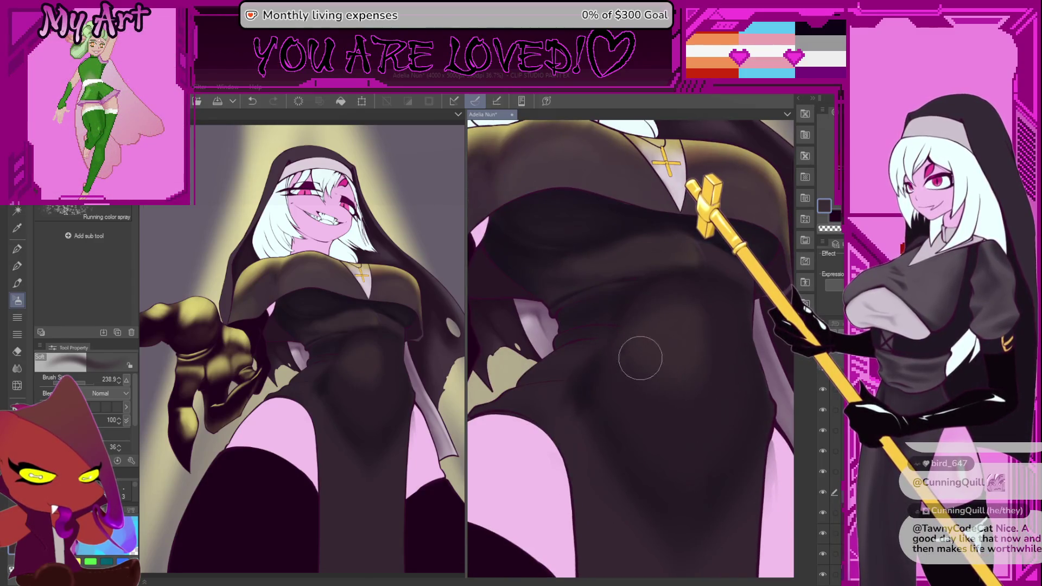
scroll(675, 377, right, 2)
key(bracketleft)
key(bracketleft)
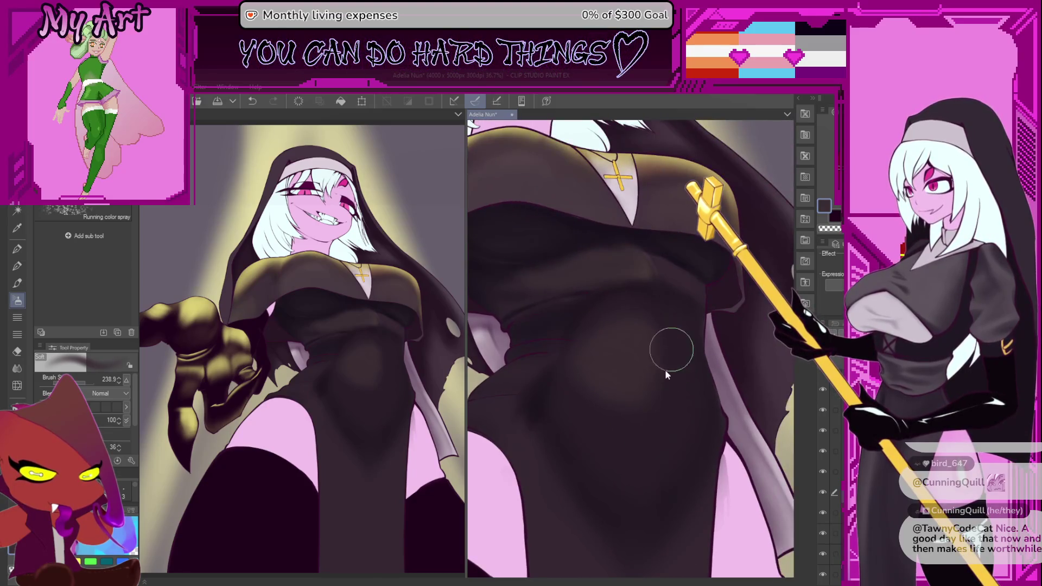
Step: Pan and zoom around the robe, checking the face and the upper torso
scroll(669, 398, up, 1)
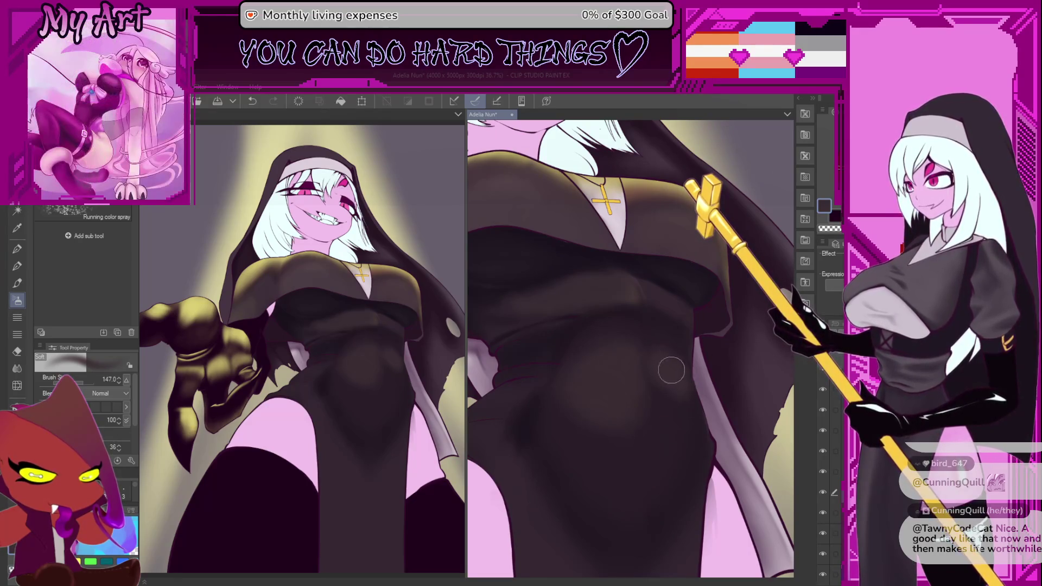
scroll(667, 359, down, 1)
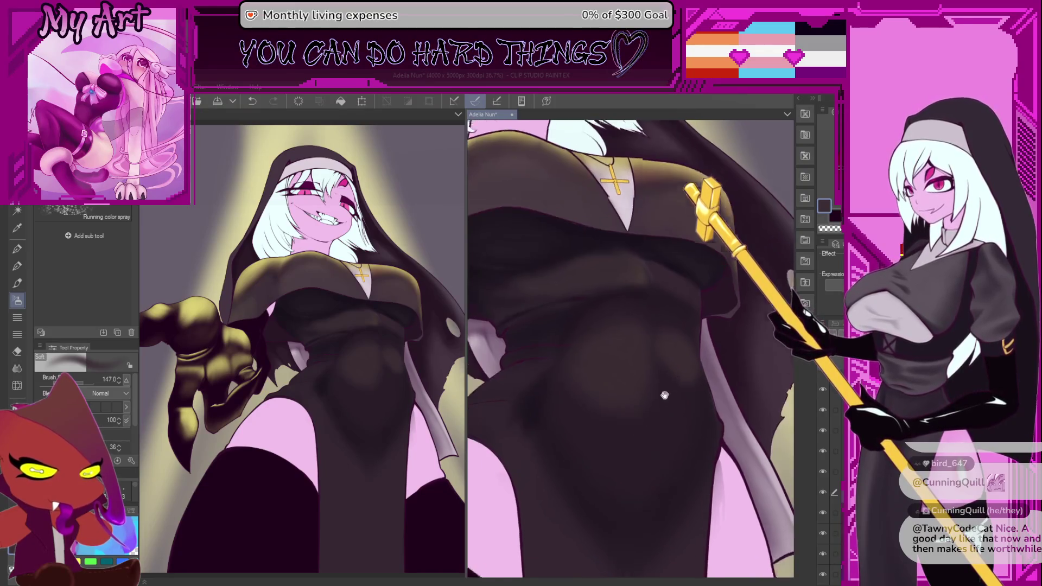
mouse_move(651, 429)
mouse_down()
mouse_move(622, 426)
mouse_move(651, 421)
mouse_up()
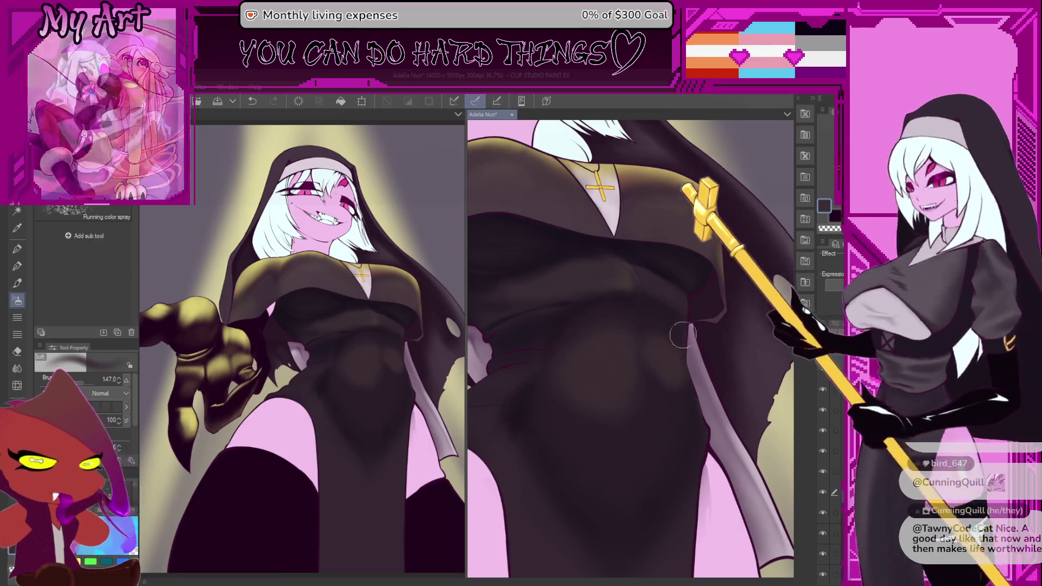
scroll(679, 337, down, 1)
mouse_move(679, 336)
mouse_down()
mouse_move(689, 423)
mouse_move(696, 403)
mouse_move(609, 432)
mouse_move(608, 354)
mouse_move(675, 385)
mouse_up()
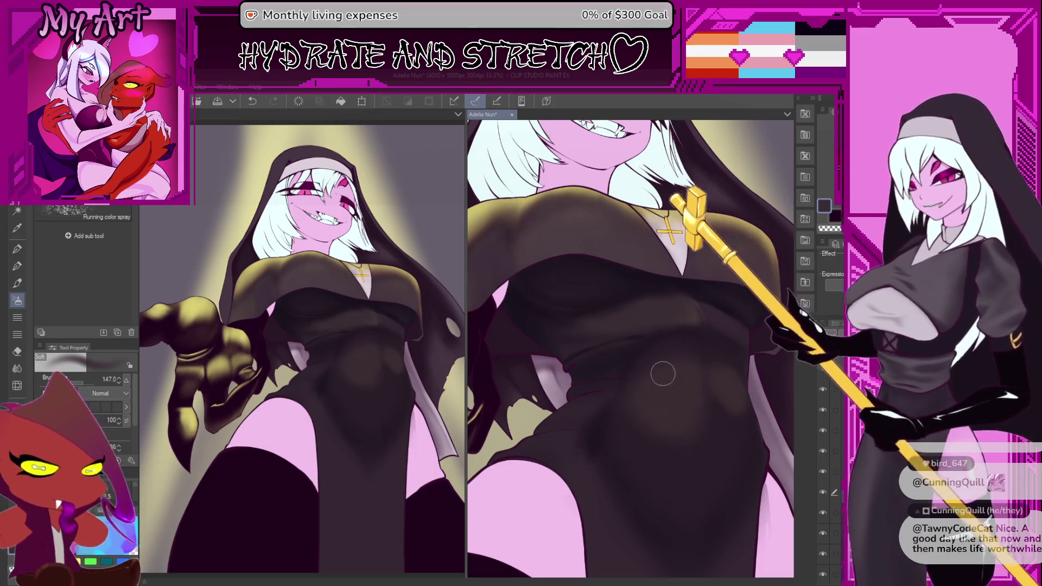
scroll(662, 374, down, 3)
scroll(640, 419, up, 4)
drag(675, 434, 682, 382)
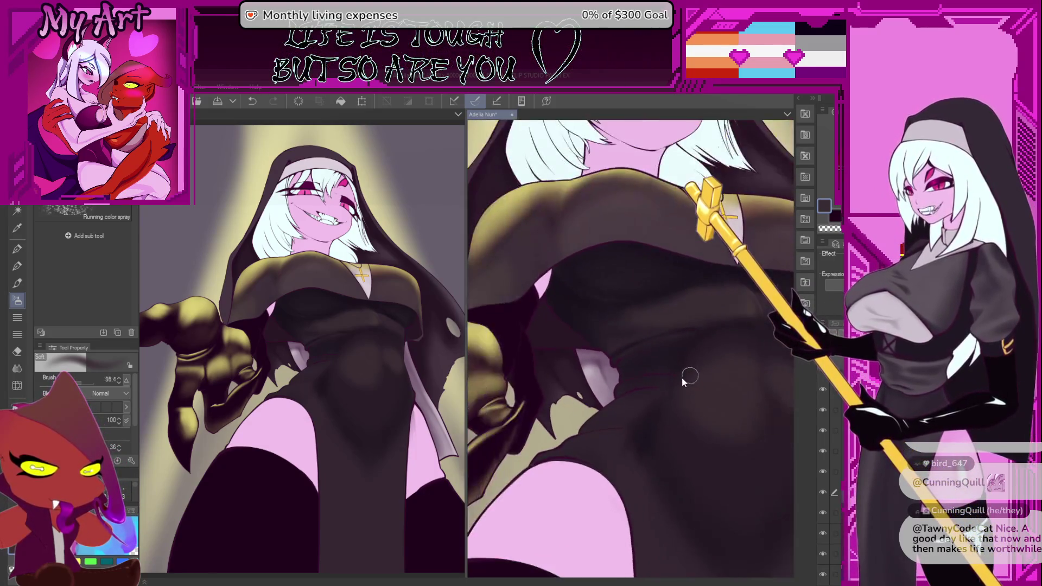
scroll(686, 378, up, 3)
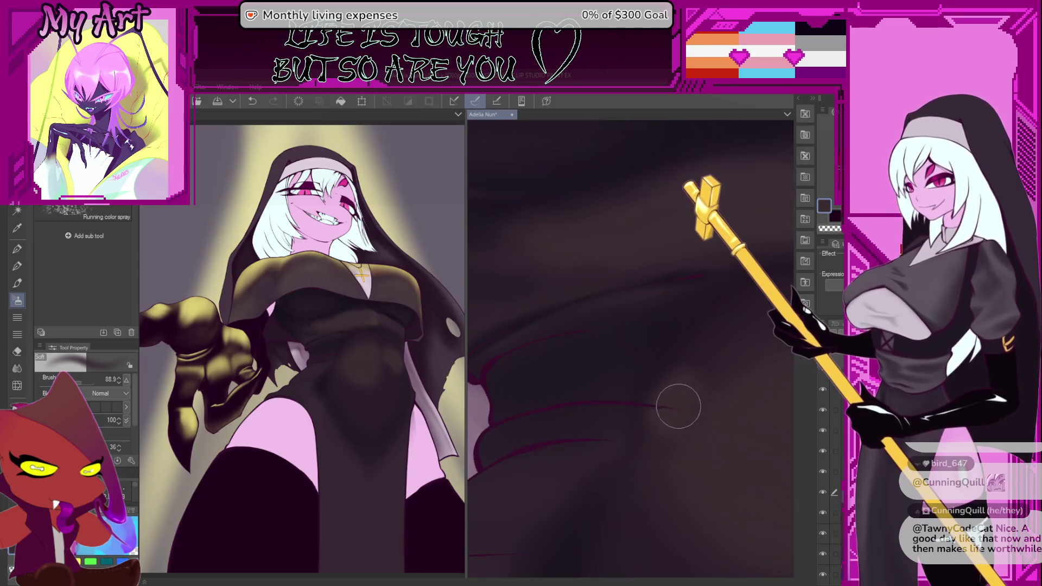
scroll(697, 421, down, 3)
drag(698, 421, 649, 415)
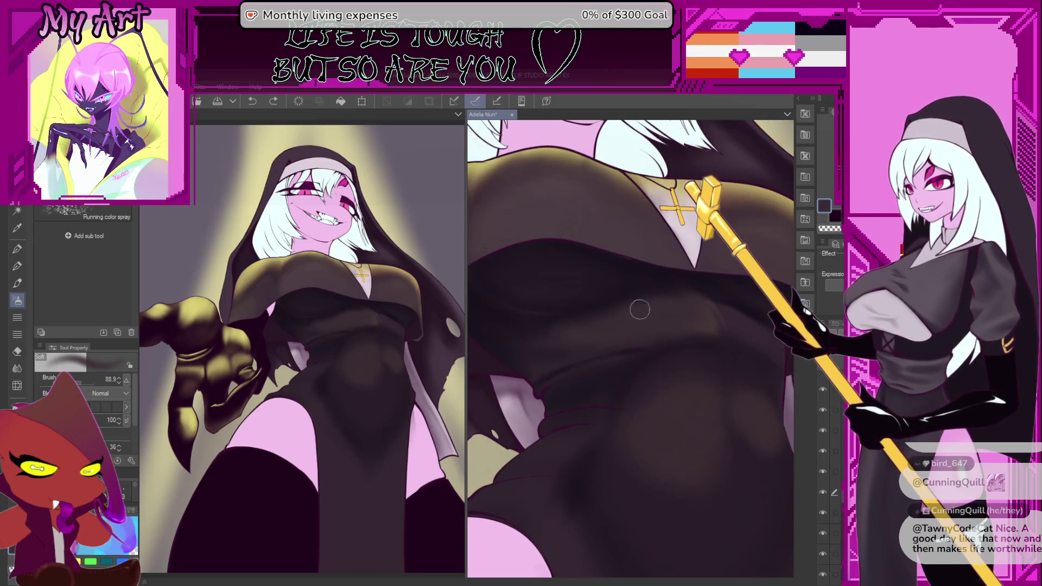
drag(713, 396, 665, 346)
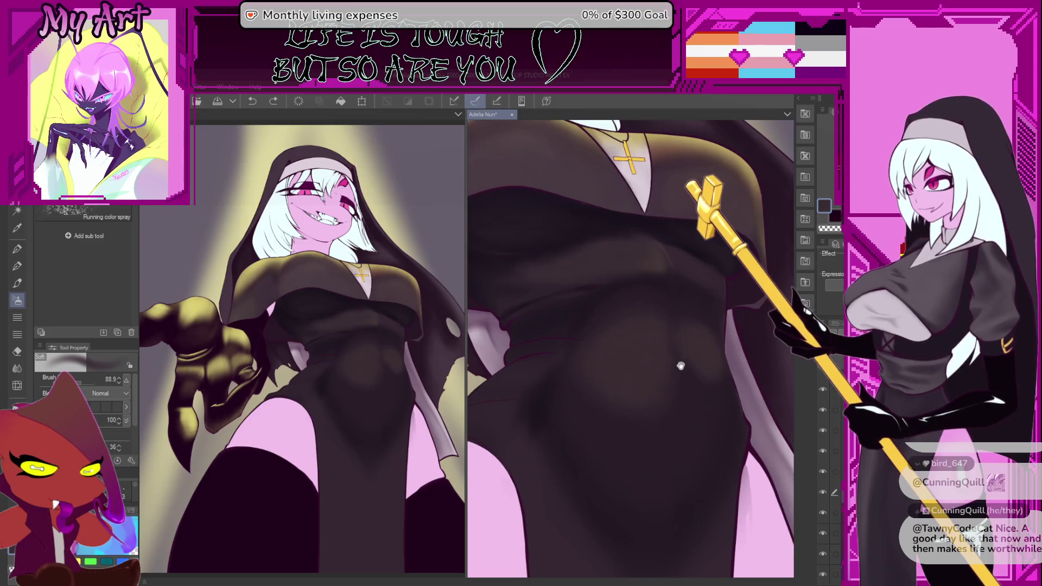
scroll(557, 427, up, 3)
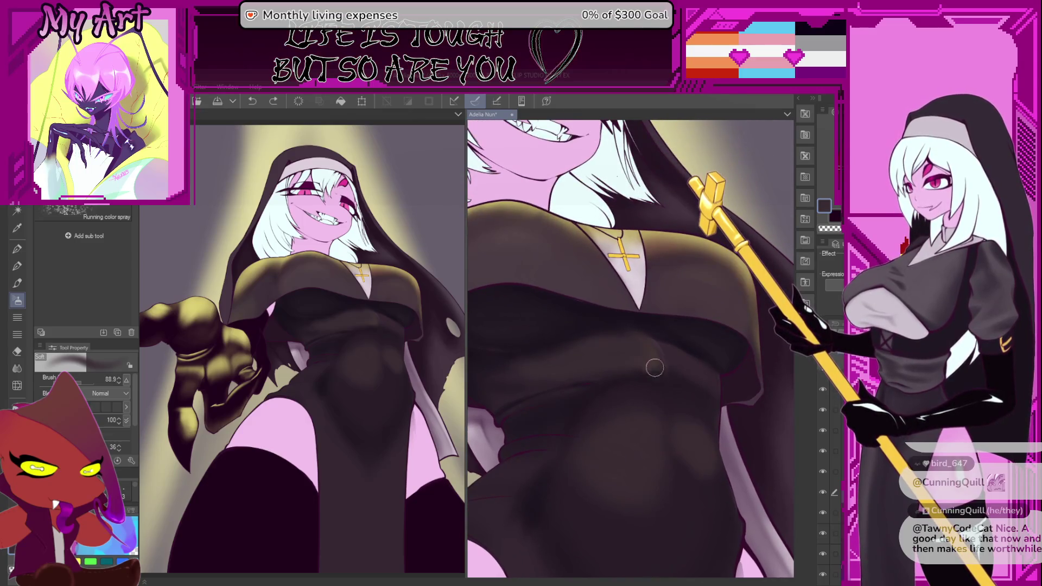
scroll(659, 357, up, 1)
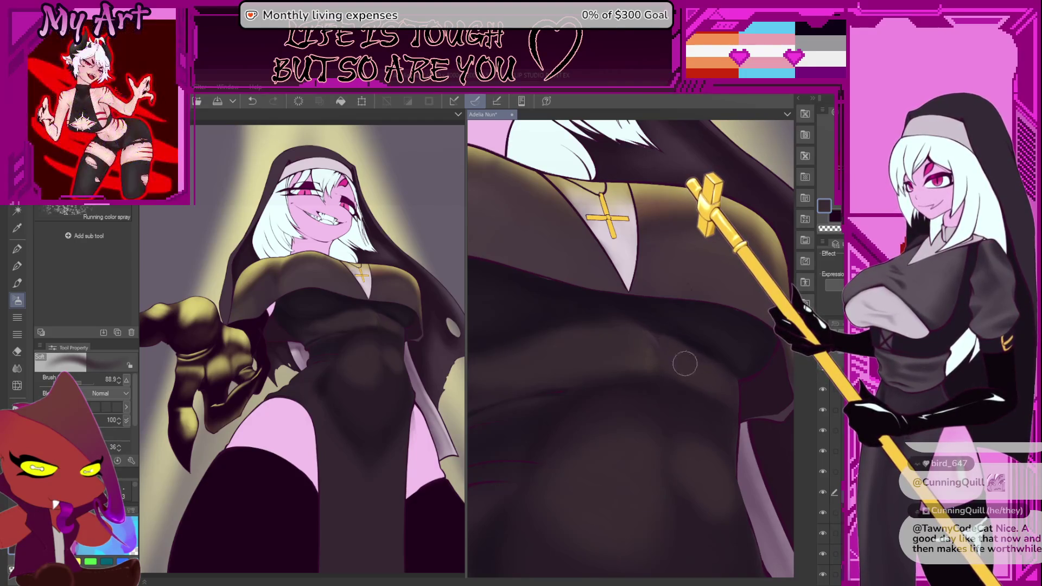
scroll(667, 358, up, 1)
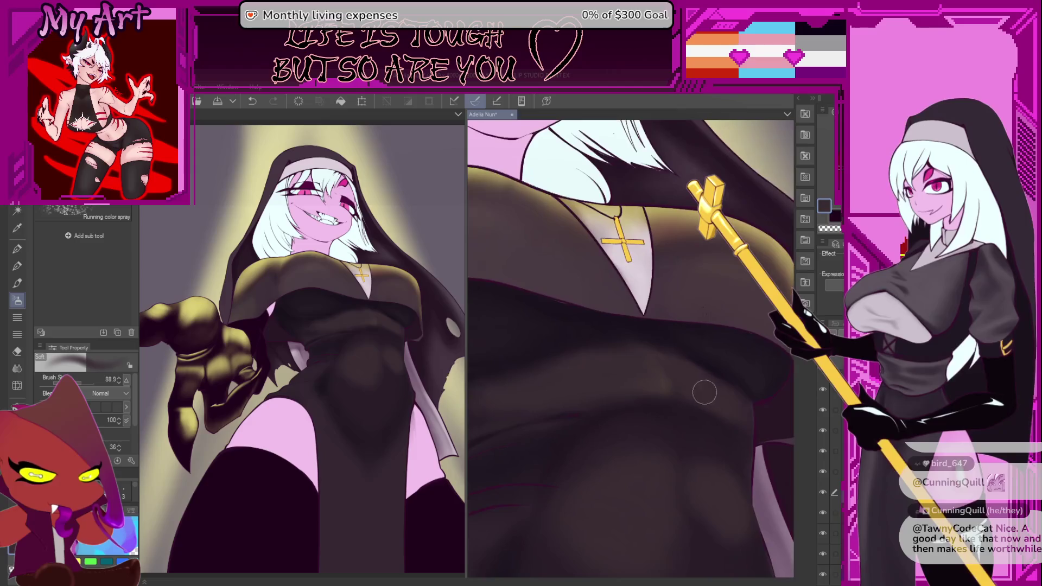
scroll(678, 381, left, 2)
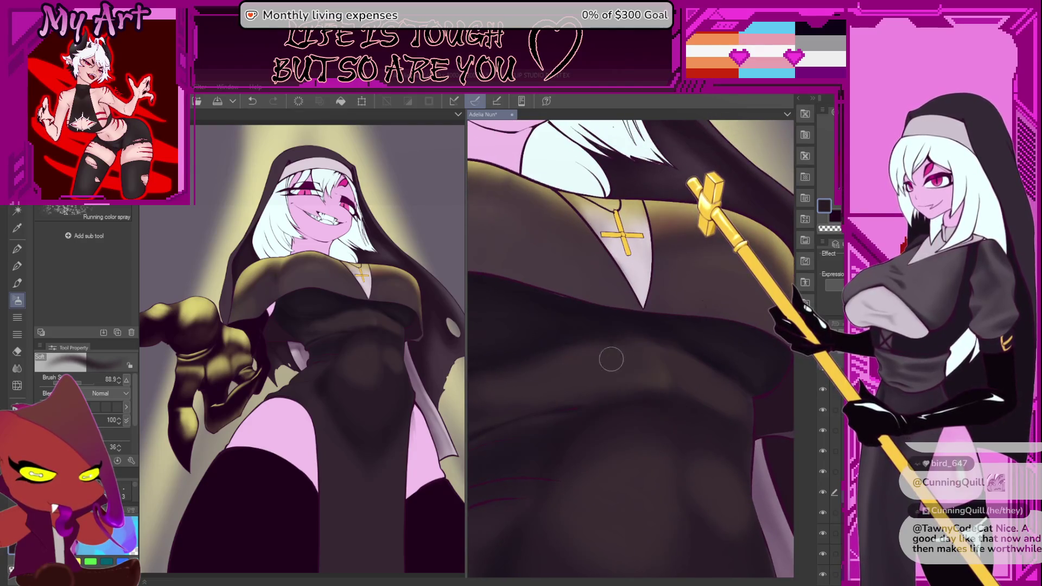
Step: Rotate the view counterclockwise and enlarge the soft airbrush to about 115
key(minus)
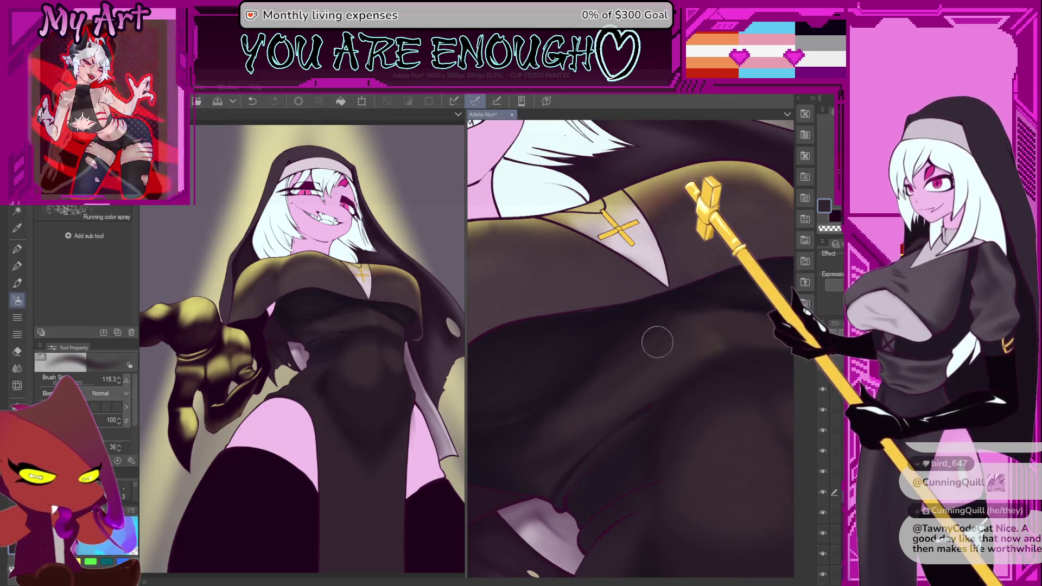
drag(570, 412, 602, 385)
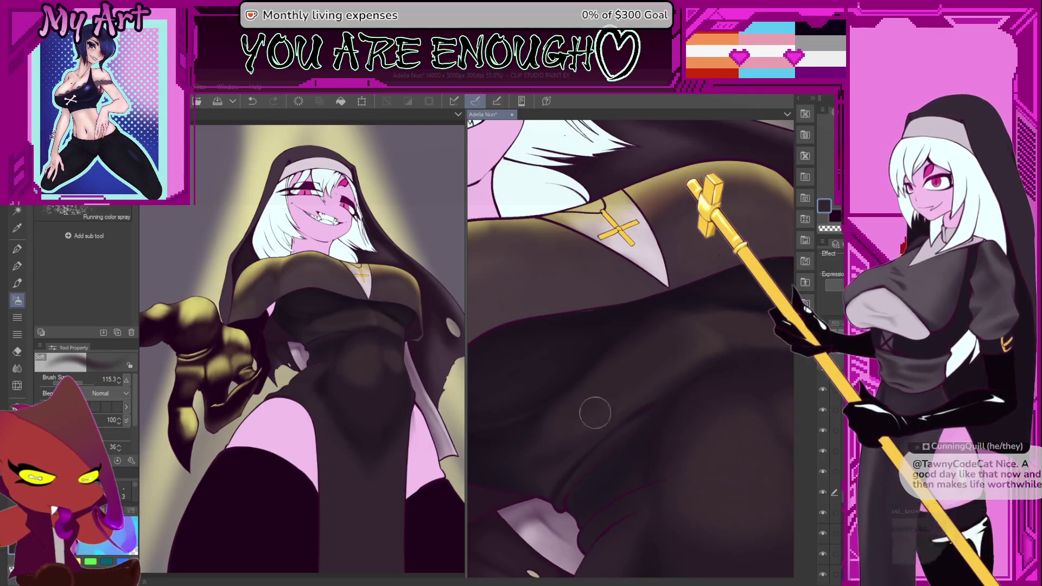
scroll(642, 373, down, 2)
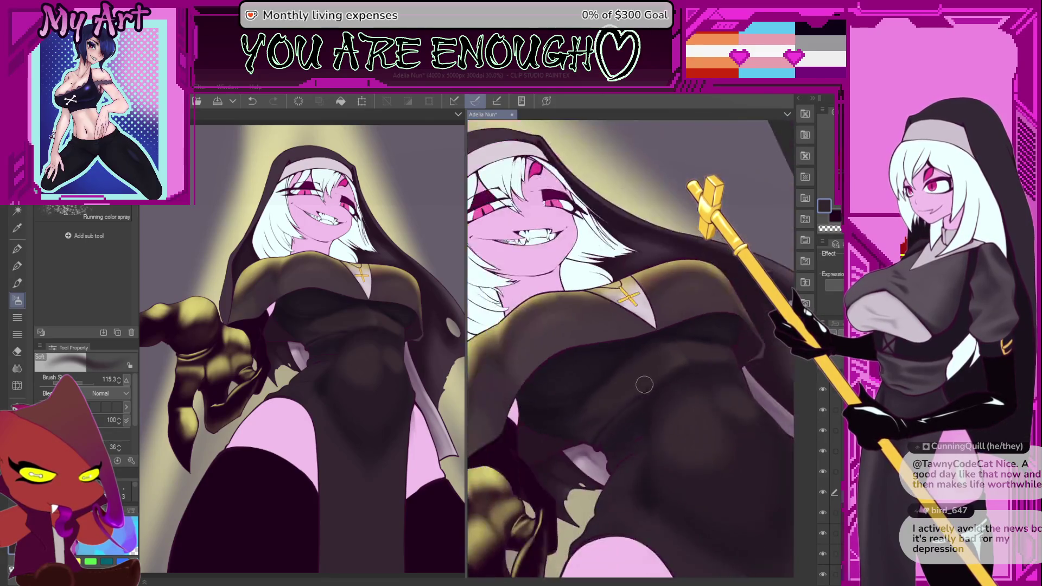
Step: Frame the belly and lower torso, resizing the brush from about 155 up to 747
key(bracketright)
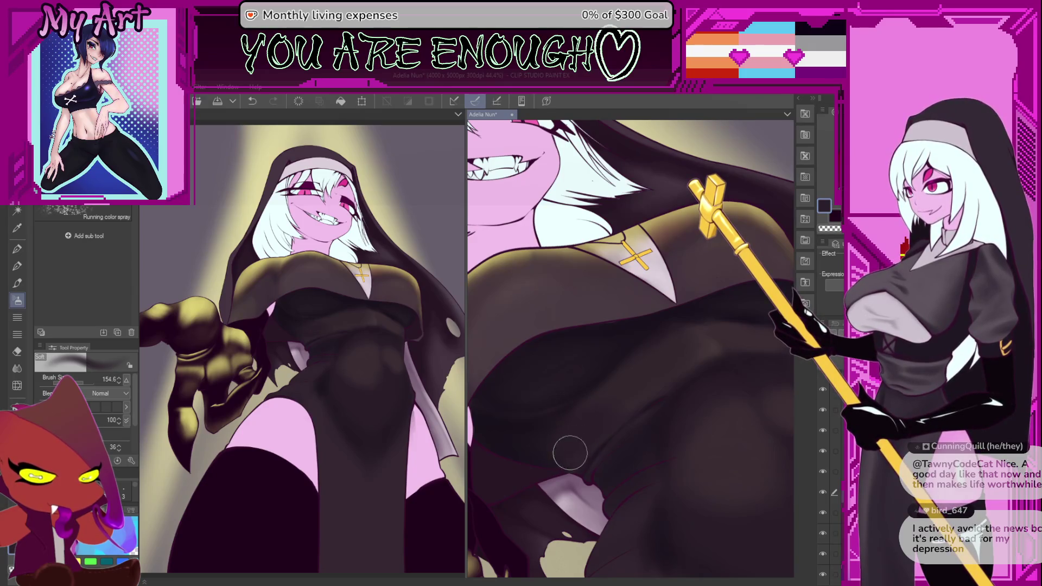
mouse_move(569, 448)
mouse_down()
mouse_move(530, 431)
mouse_move(574, 412)
mouse_move(588, 374)
mouse_move(689, 380)
mouse_up()
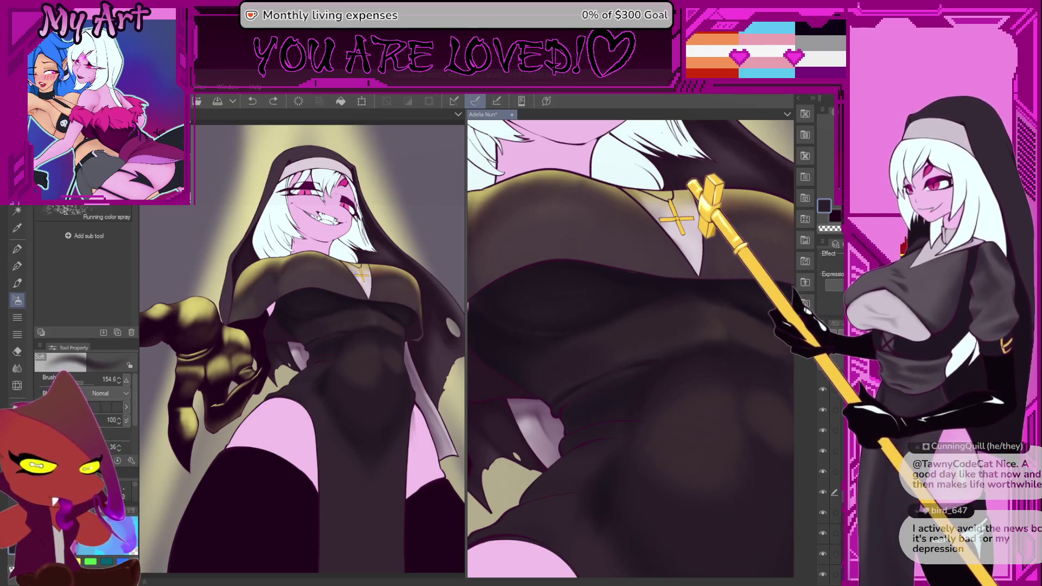
scroll(621, 349, down, 3)
drag(589, 367, 573, 342)
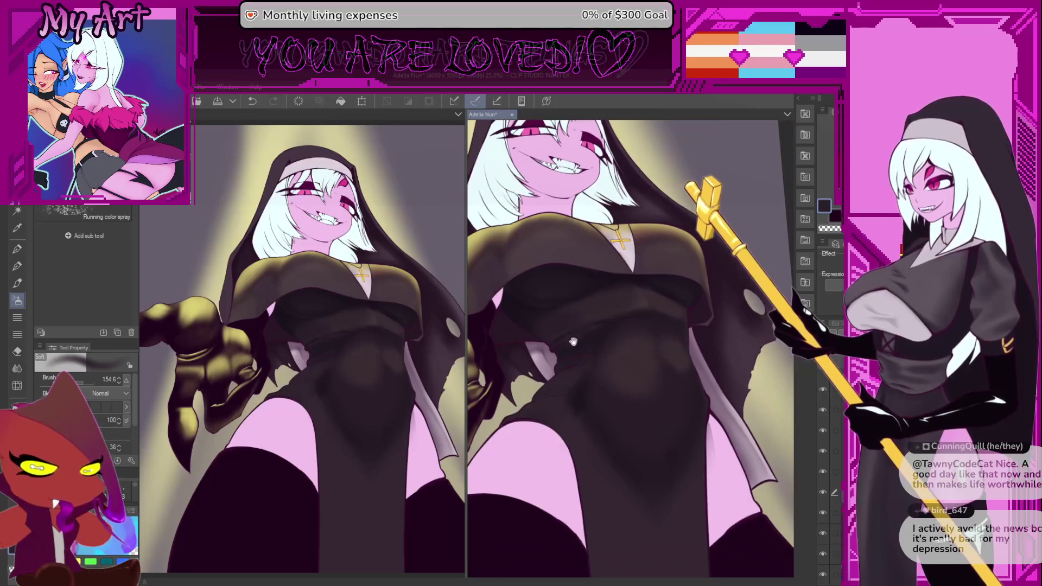
scroll(620, 418, up, 1)
key(bracketleft)
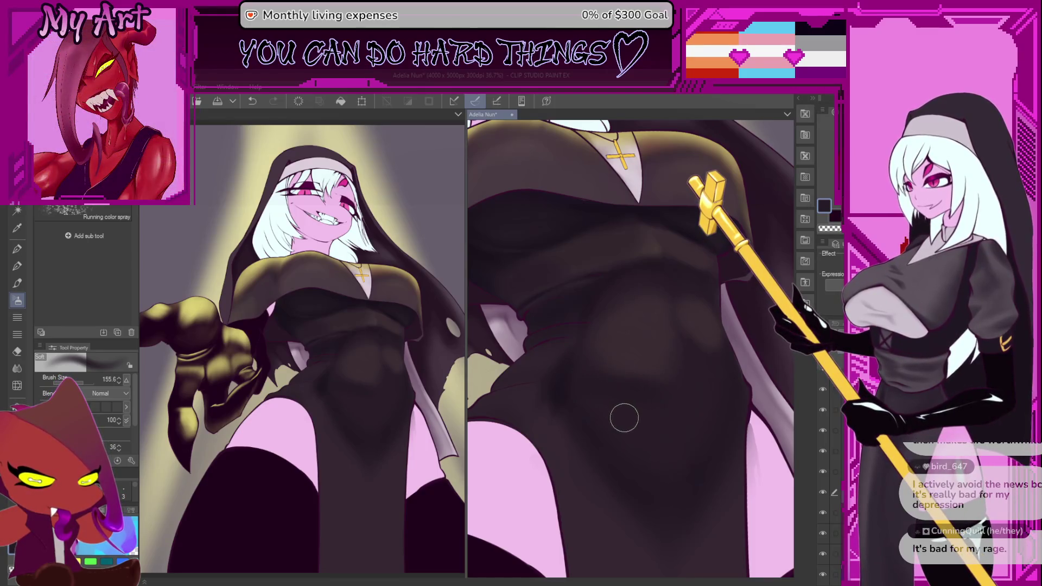
drag(628, 435, 616, 453)
drag(608, 397, 622, 391)
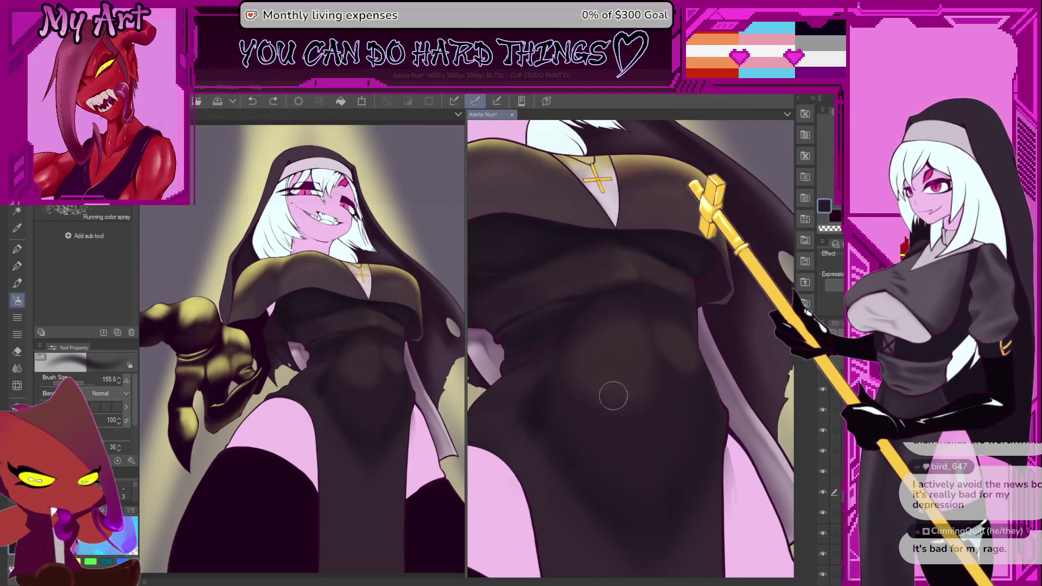
mouse_move(625, 507)
mouse_down()
mouse_move(598, 479)
mouse_move(597, 423)
mouse_move(590, 433)
mouse_move(631, 467)
mouse_move(624, 390)
mouse_up()
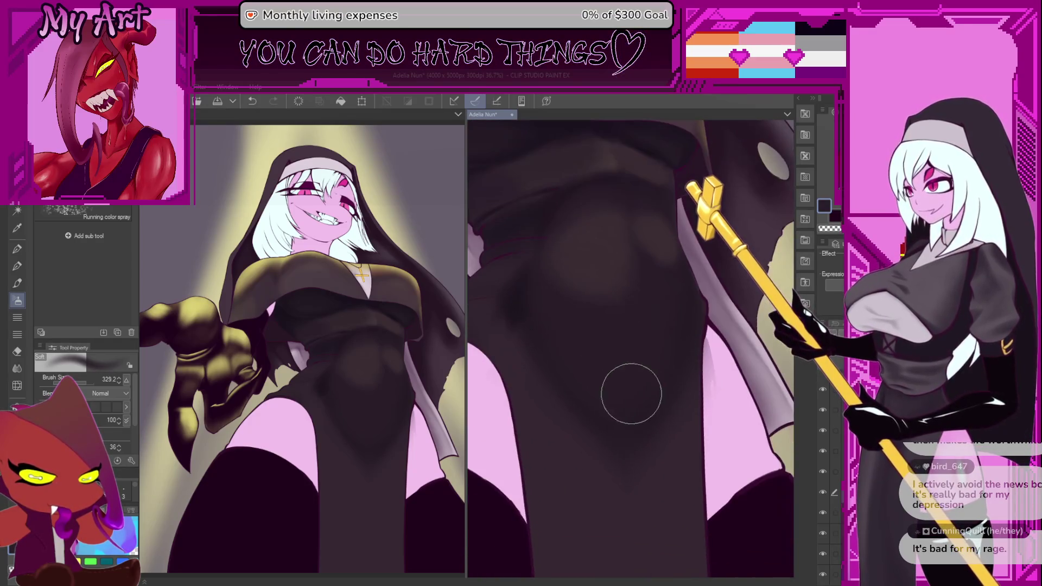
scroll(616, 438, down, 3)
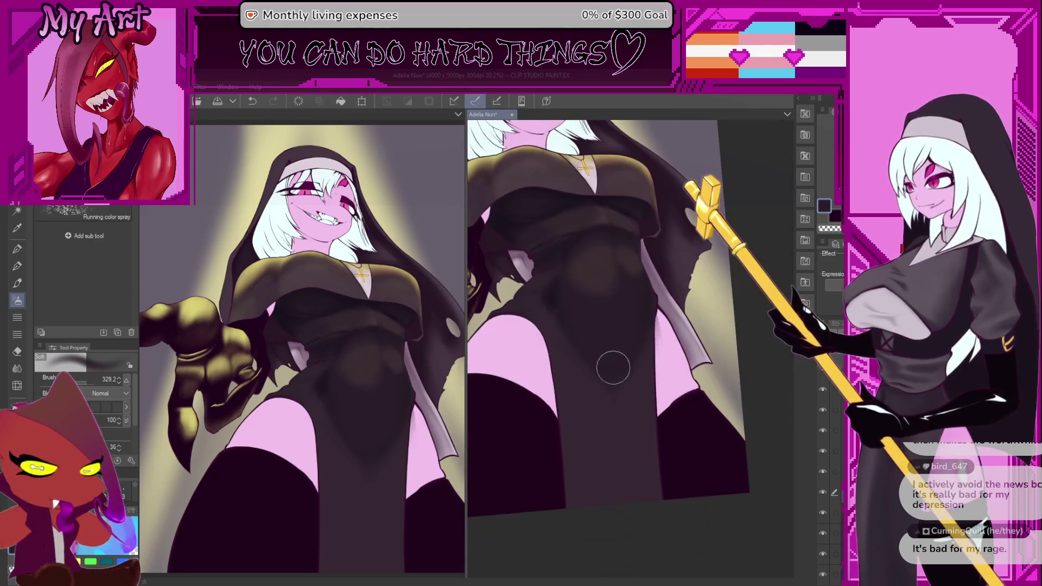
key(bracketright)
key(bracketright)
key(bracketright)
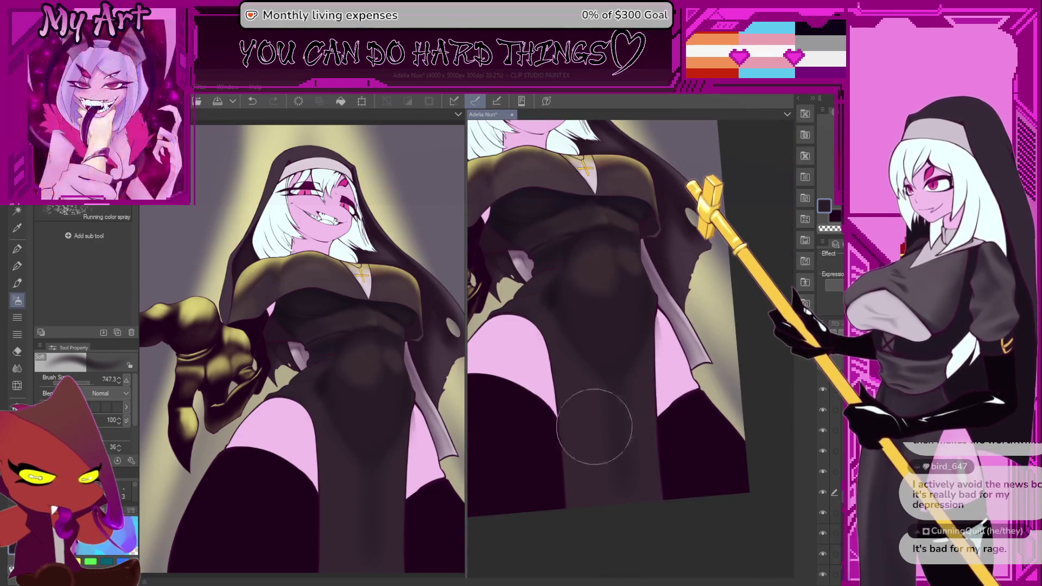
Step: Airbrush faint soft shading across the thighs, varying brush size between about 337, 125 and 203
mouse_move(609, 400)
mouse_down()
mouse_move(617, 433)
mouse_move(623, 414)
mouse_up()
key(bracketleft)
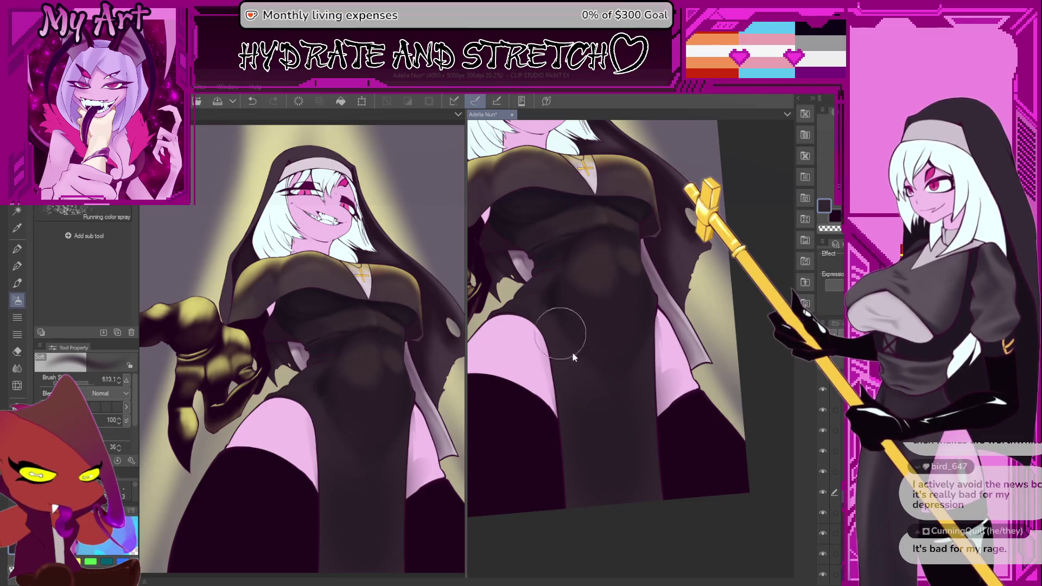
key(bracketleft)
key(bracketleft)
mouse_move(560, 352)
mouse_down()
mouse_move(562, 344)
mouse_move(605, 414)
mouse_move(629, 416)
mouse_up()
key(bracketleft)
key(bracketleft)
key(bracketleft)
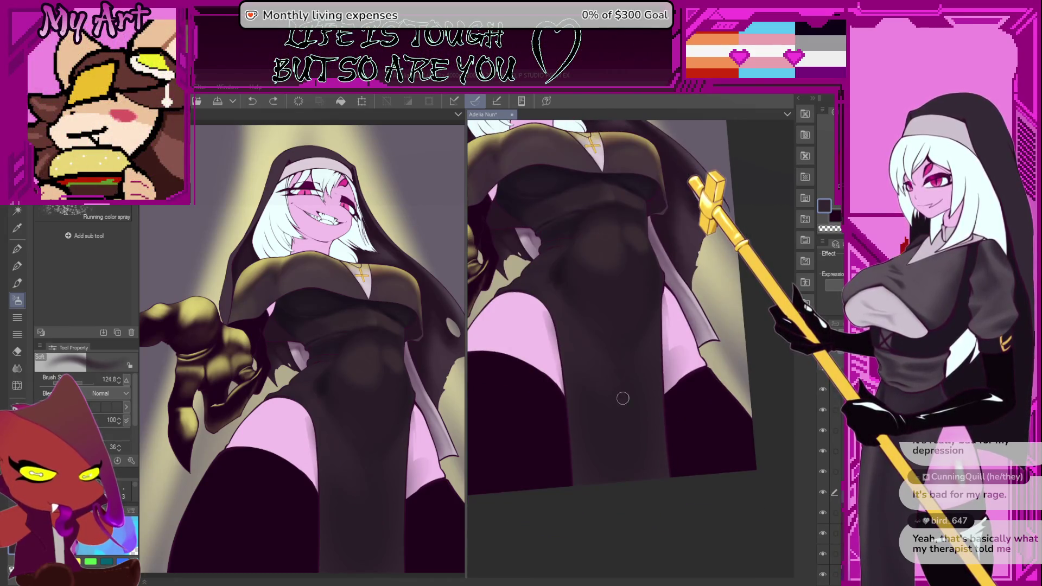
key(bracketright)
key(bracketright)
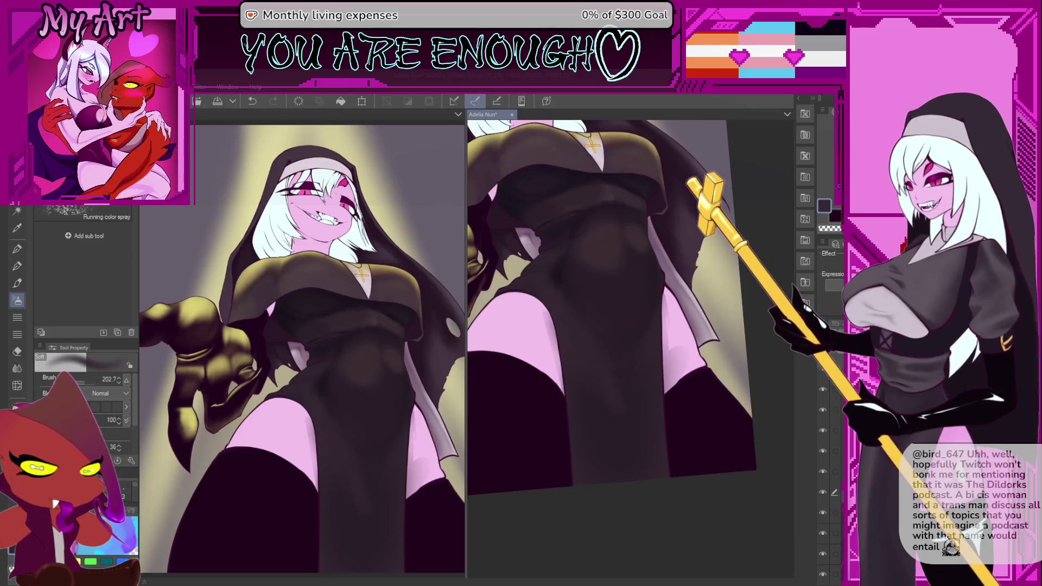
scroll(586, 312, up, 1)
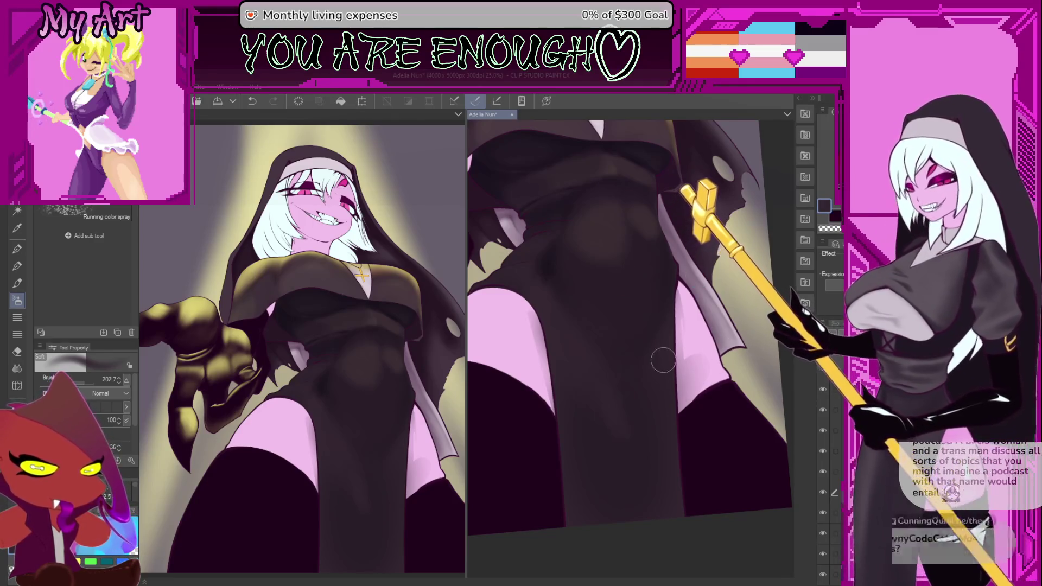
drag(664, 360, 664, 376)
drag(628, 437, 682, 423)
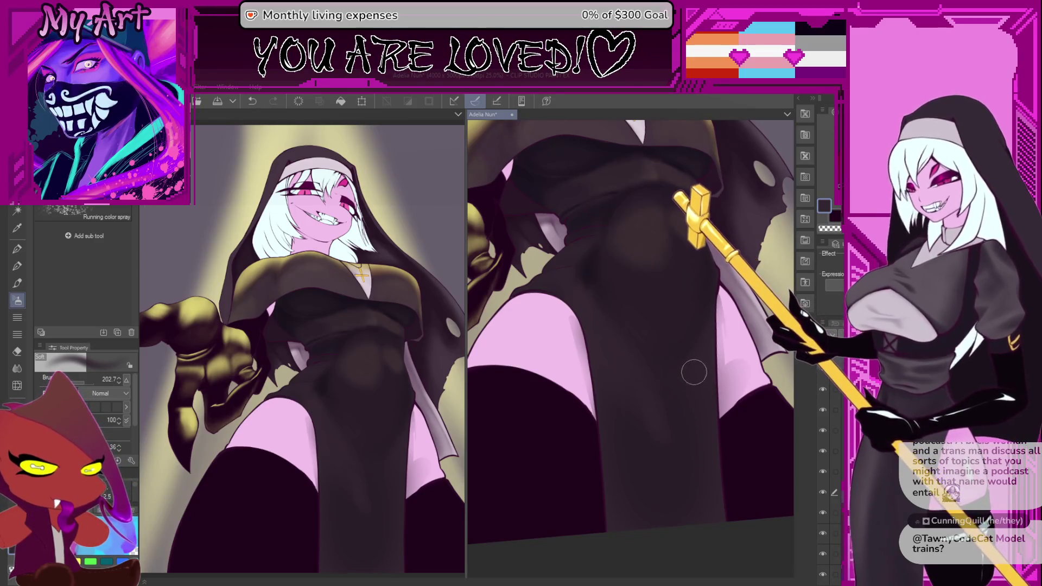
scroll(644, 382, down, 2)
scroll(658, 402, up, 1)
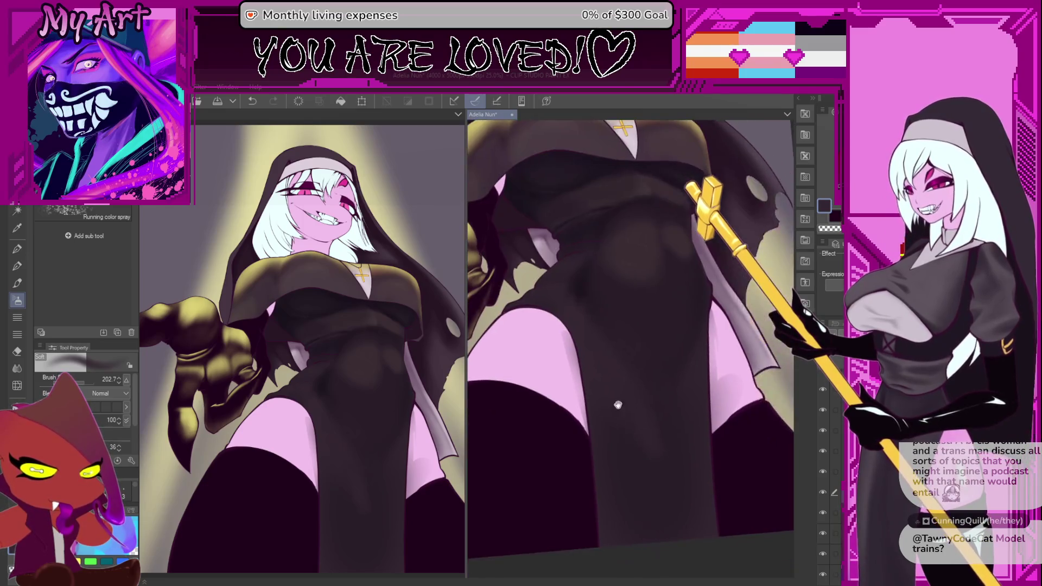
Step: Undo the last airbrush stroke with Ctrl+Z, then zoom in and tilt the view of the figure
key(ctrl+z)
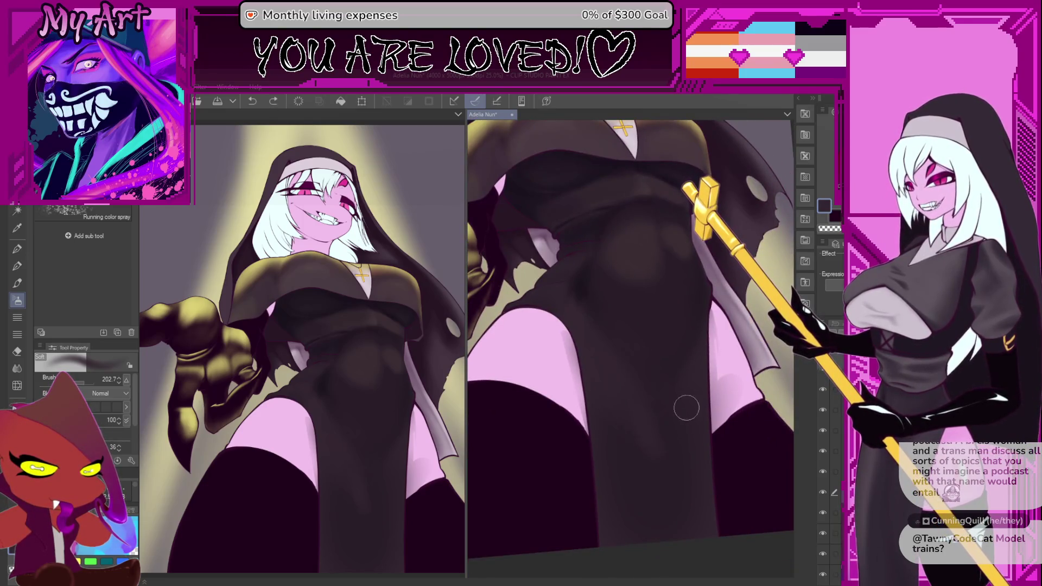
scroll(679, 353, up, 2)
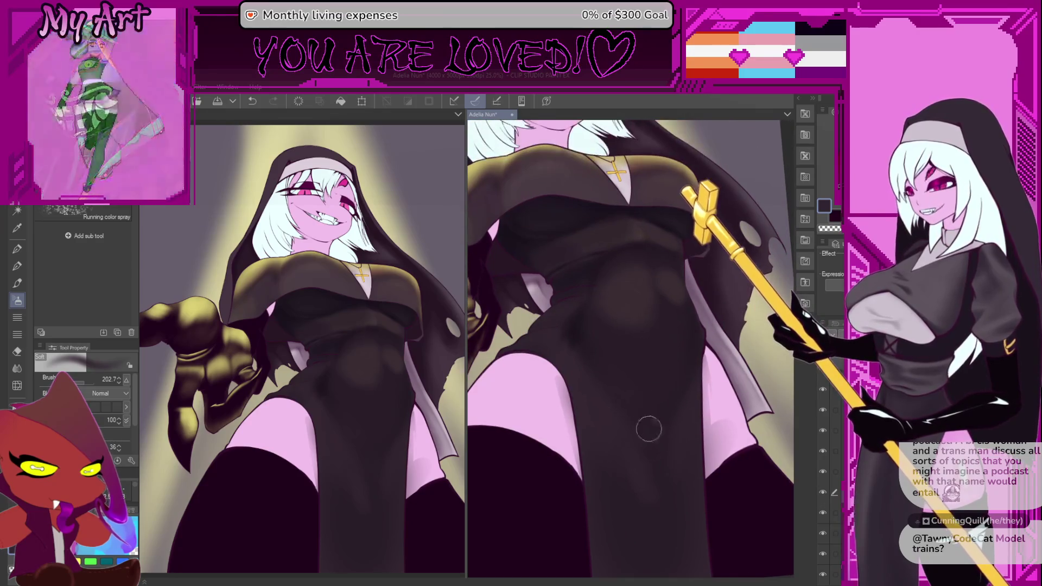
scroll(619, 429, up, 1)
scroll(575, 374, up, 1)
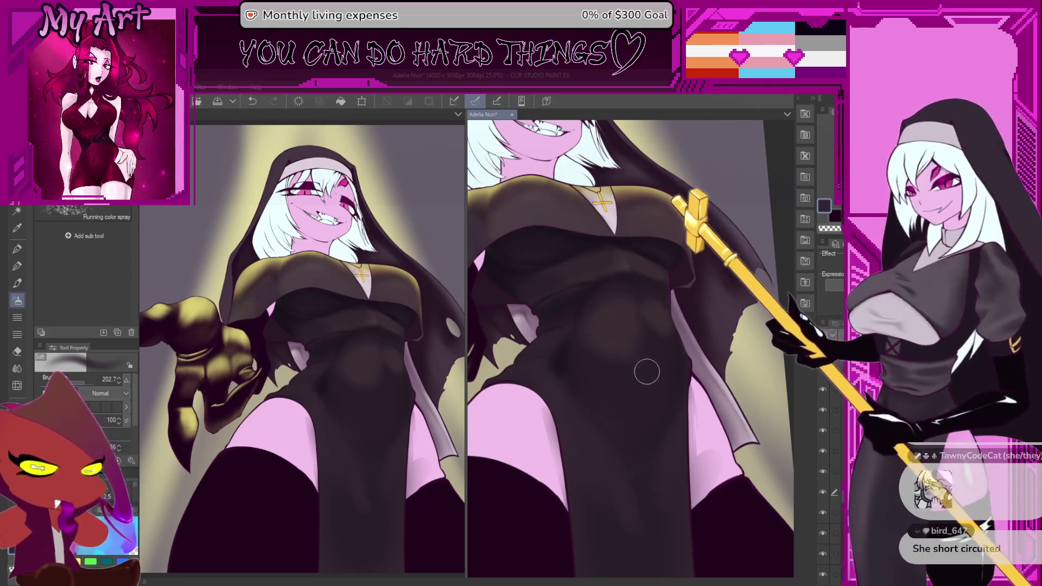
mouse_move(602, 380)
mouse_down()
mouse_move(607, 417)
mouse_move(632, 414)
mouse_up()
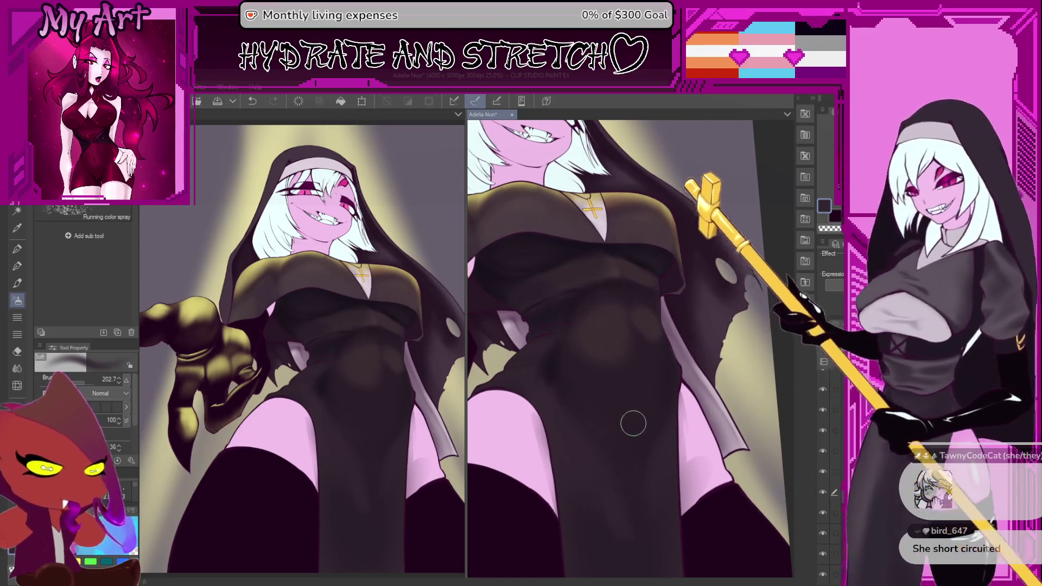
drag(639, 355, 649, 369)
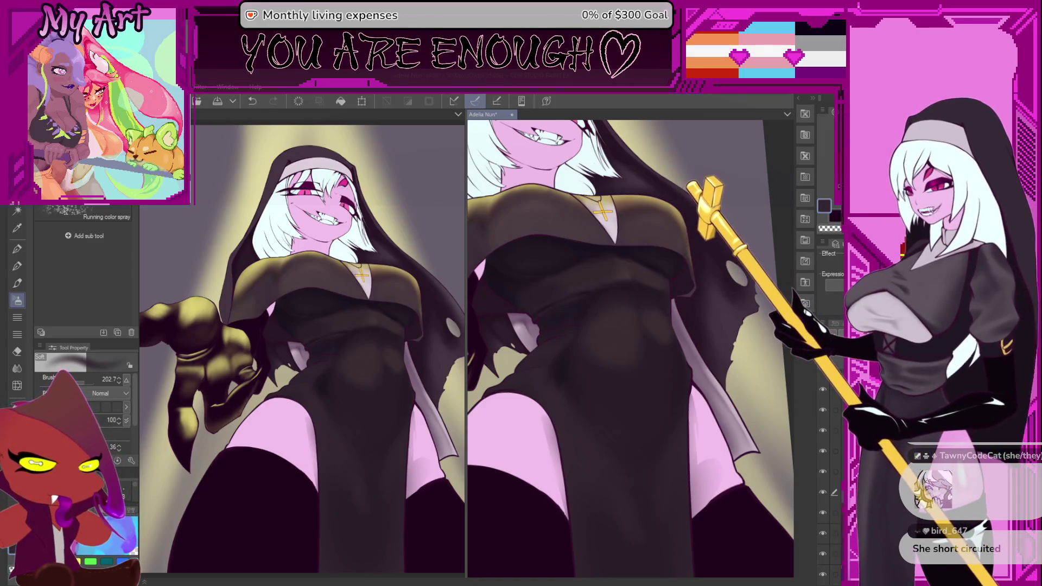
scroll(625, 399, up, 3)
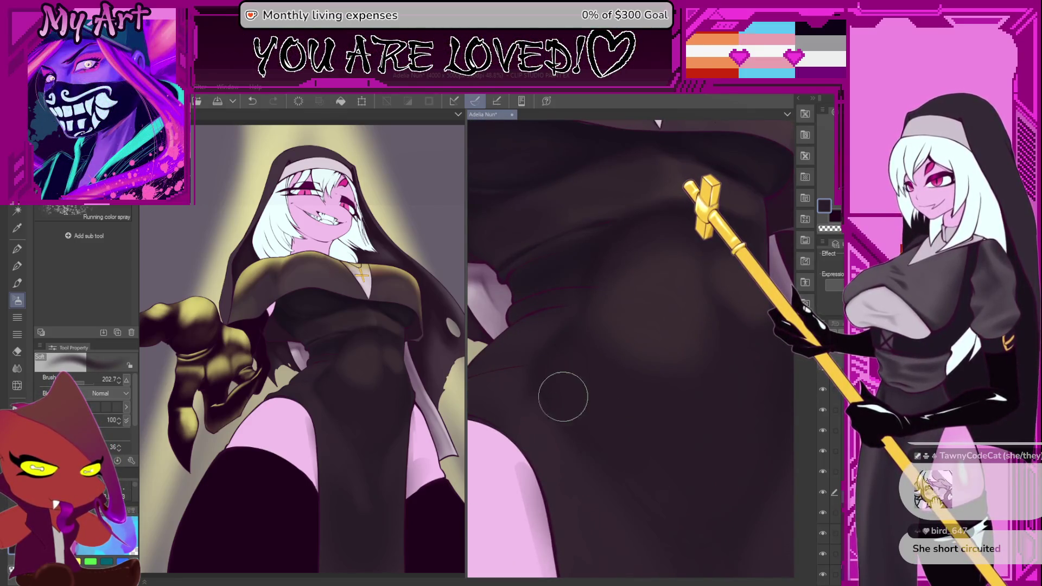
Step: Resize the airbrush and lay broad soft shading over the habit's belly, ending near size 38.9
mouse_move(556, 345)
mouse_down()
mouse_move(540, 337)
mouse_move(605, 355)
mouse_up()
mouse_move(652, 463)
mouse_down()
mouse_move(633, 407)
mouse_move(582, 360)
mouse_up()
drag(600, 397, 618, 397)
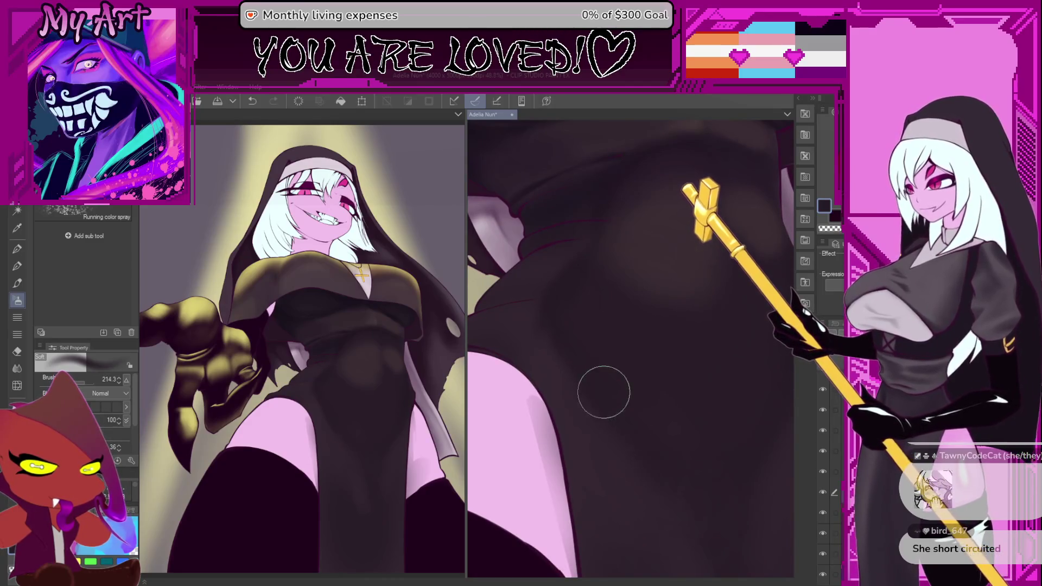
drag(651, 477, 564, 380)
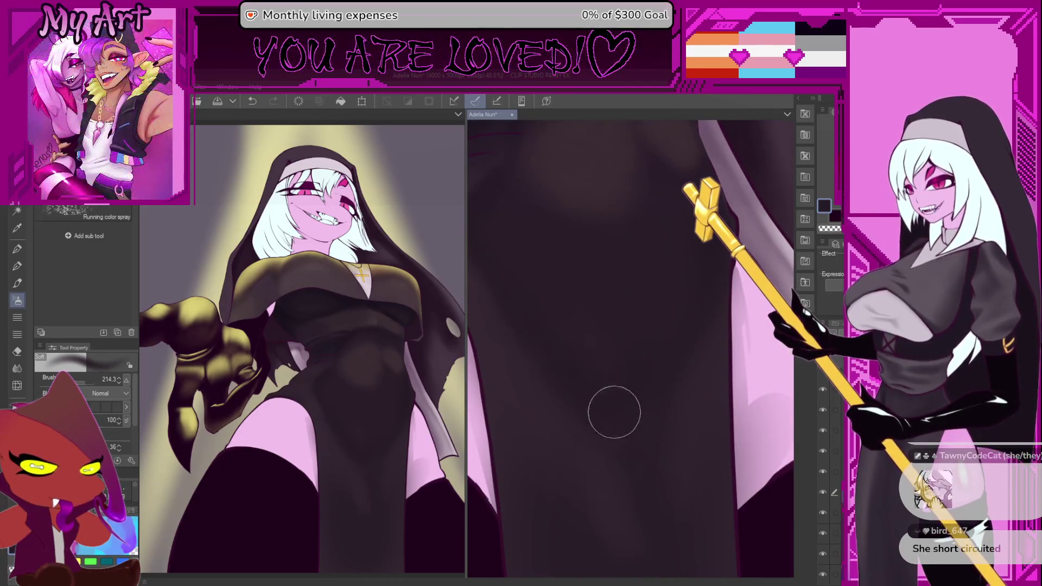
drag(687, 298, 677, 298)
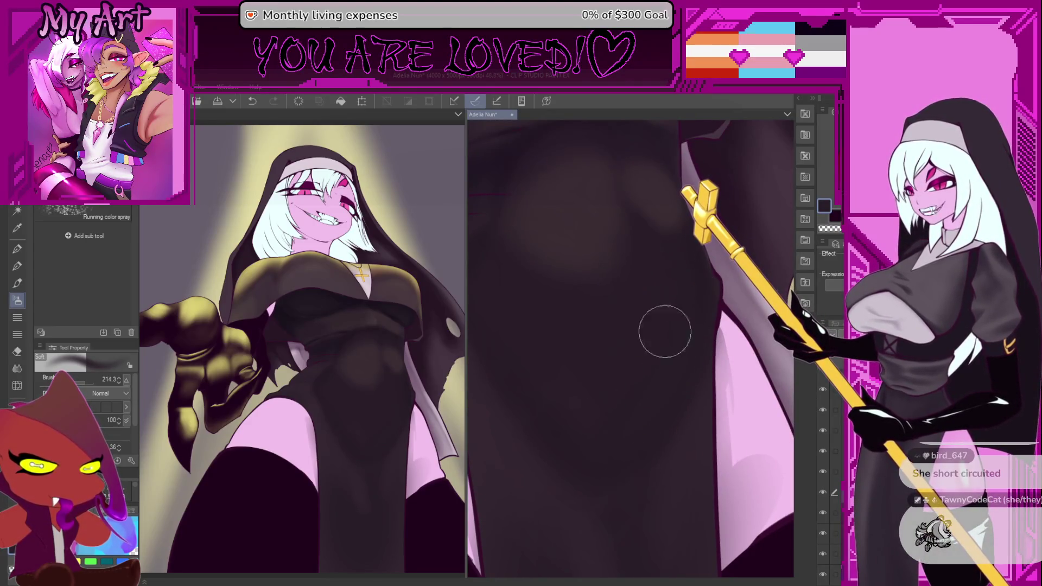
drag(669, 295, 645, 374)
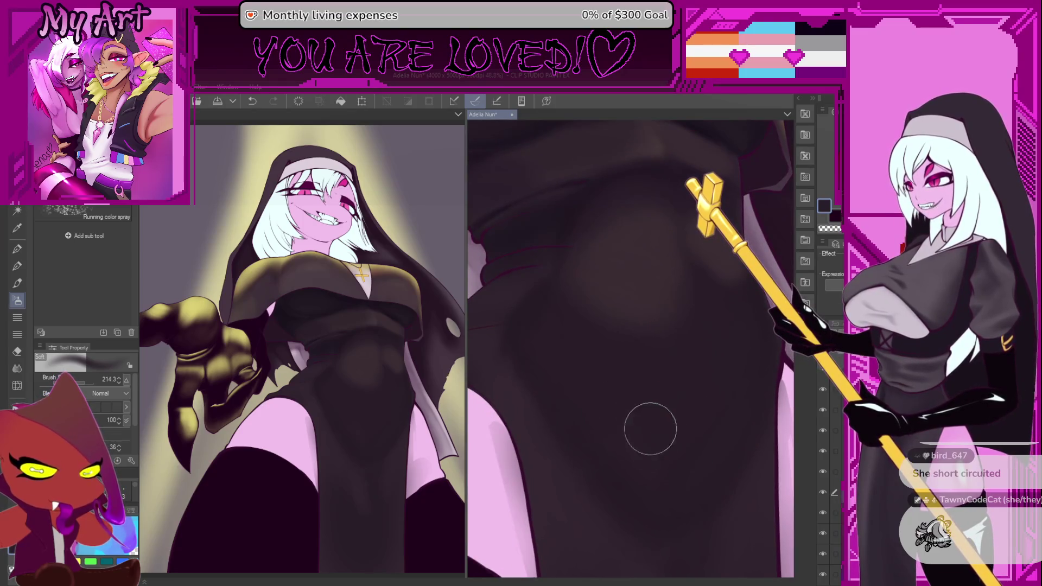
scroll(646, 418, down, 2)
drag(648, 367, 640, 392)
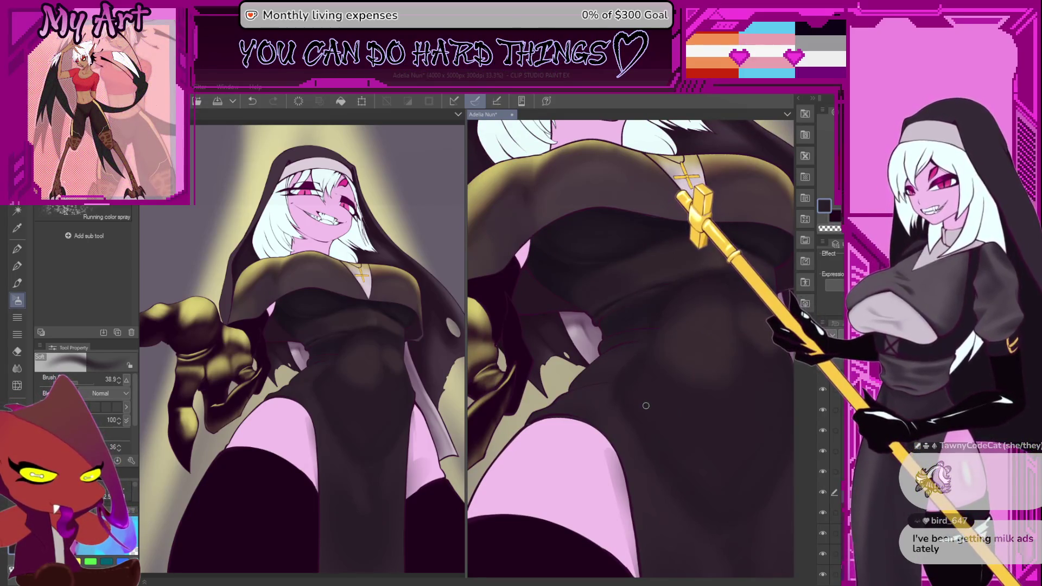
Step: Zoom in and frame the collar, gold cross, and the hip area
scroll(648, 402, down, 1)
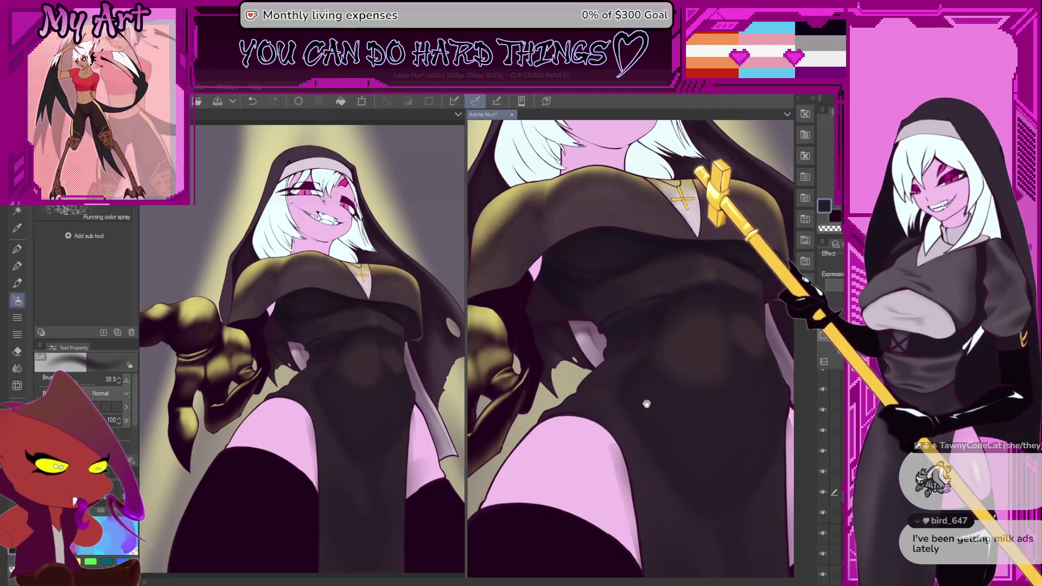
scroll(646, 404, up, 1)
scroll(646, 380, up, 1)
scroll(579, 374, up, 1)
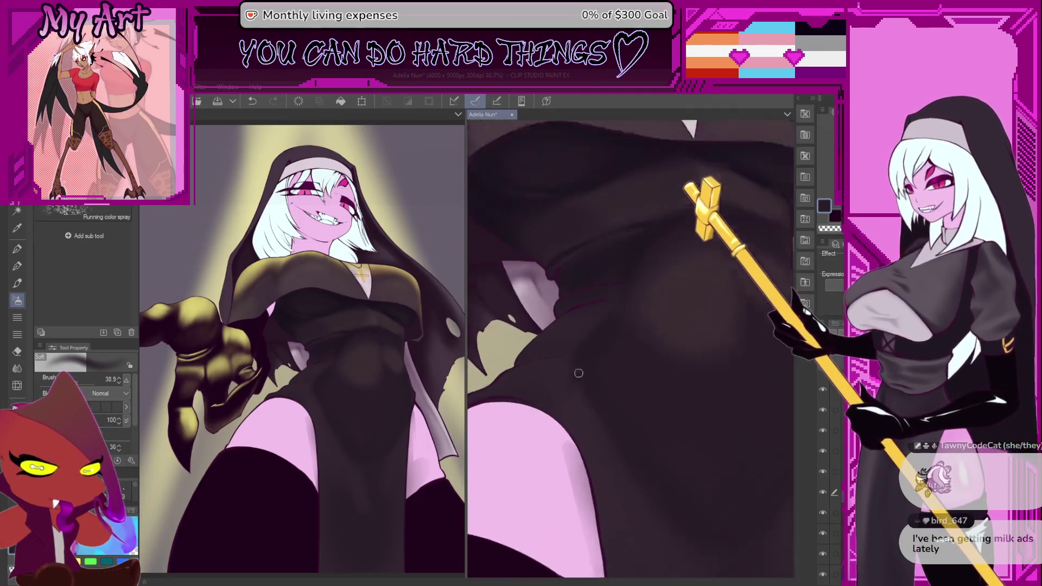
scroll(579, 373, up, 2)
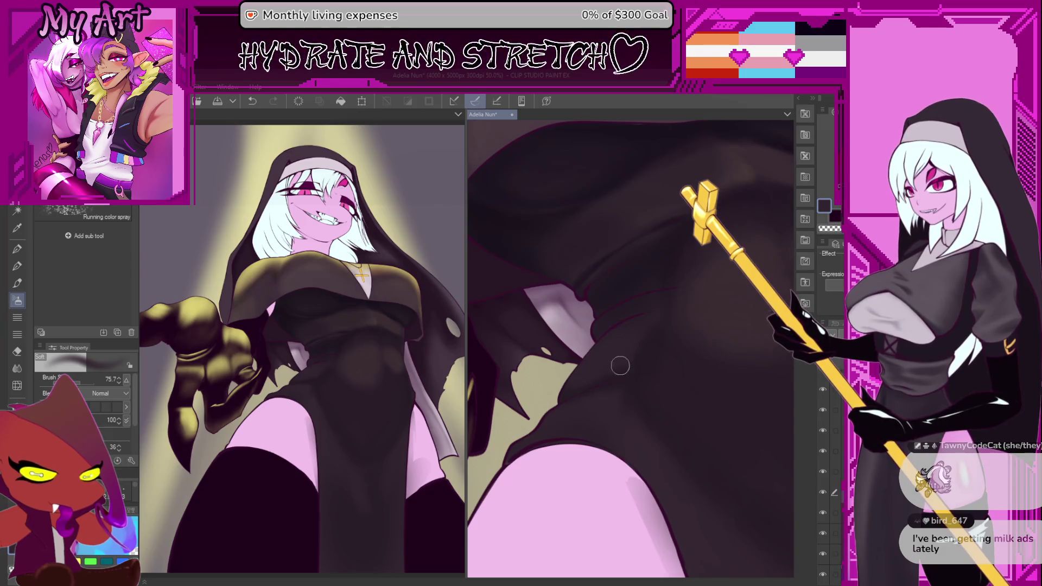
mouse_move(633, 347)
mouse_down()
mouse_move(617, 398)
mouse_move(572, 387)
mouse_move(641, 379)
mouse_move(688, 412)
mouse_up()
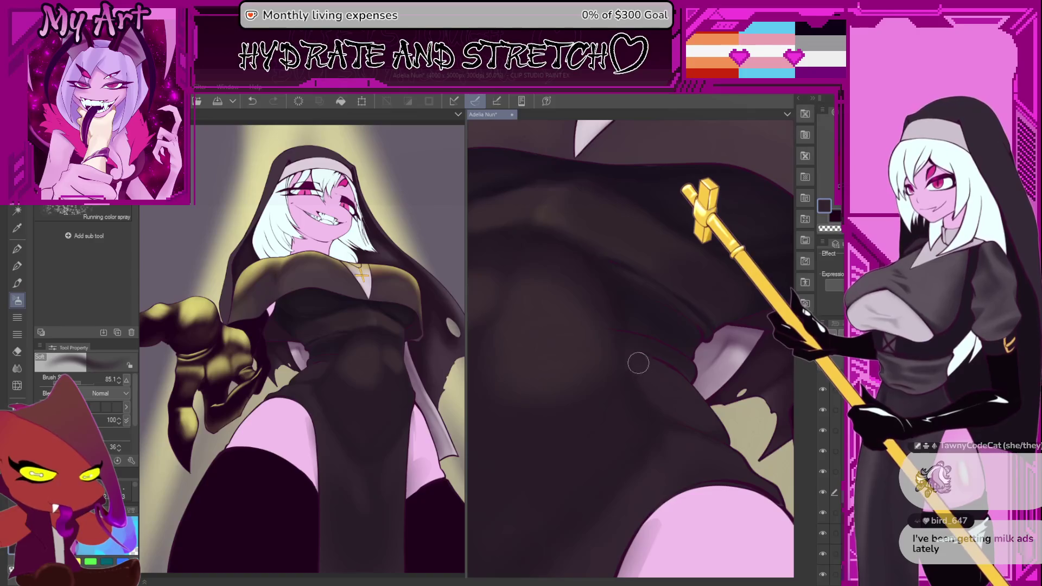
drag(666, 376, 664, 400)
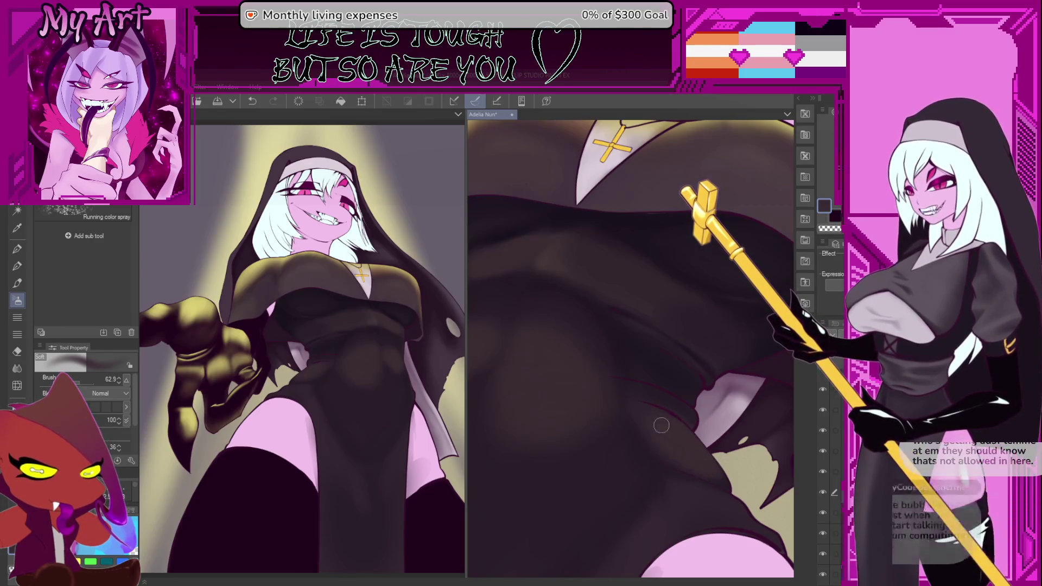
drag(661, 425, 676, 455)
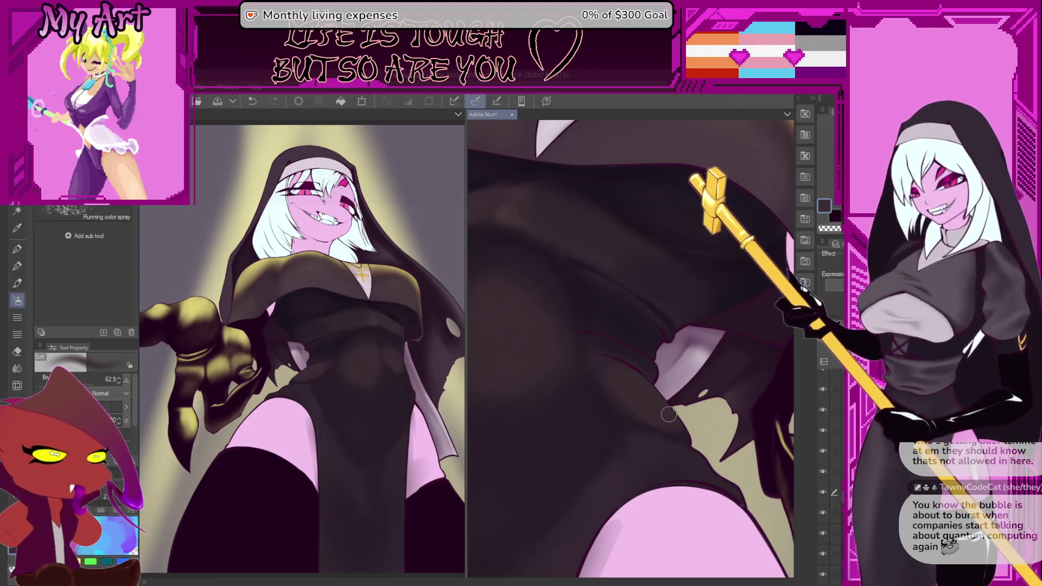
scroll(664, 442, up, 2)
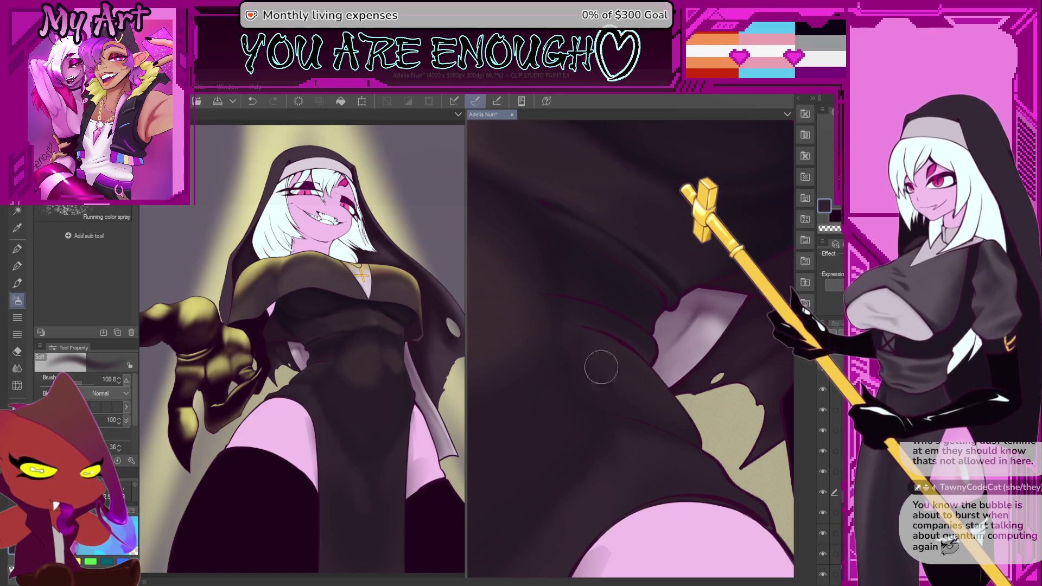
Step: Spray soft shadows on the dress around the hip, shrinking the airbrush to about 28.8
drag(632, 397, 593, 353)
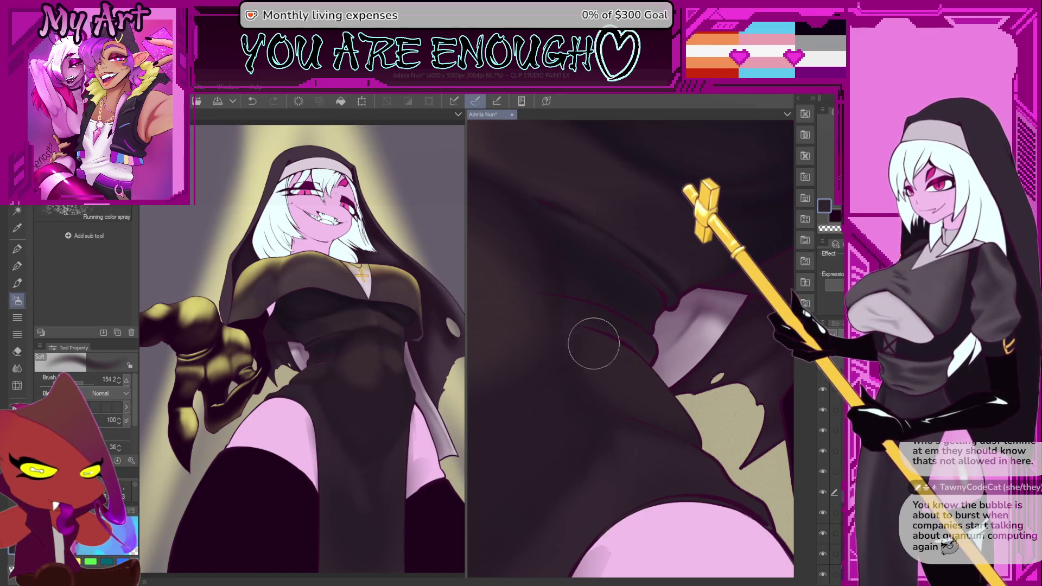
mouse_move(584, 406)
mouse_down()
mouse_move(630, 339)
mouse_move(557, 348)
mouse_up()
drag(640, 442, 619, 442)
drag(630, 404, 671, 394)
mouse_move(763, 403)
mouse_down()
mouse_move(625, 384)
mouse_move(700, 367)
mouse_up()
mouse_move(603, 359)
mouse_down()
mouse_move(611, 372)
mouse_move(541, 414)
mouse_up()
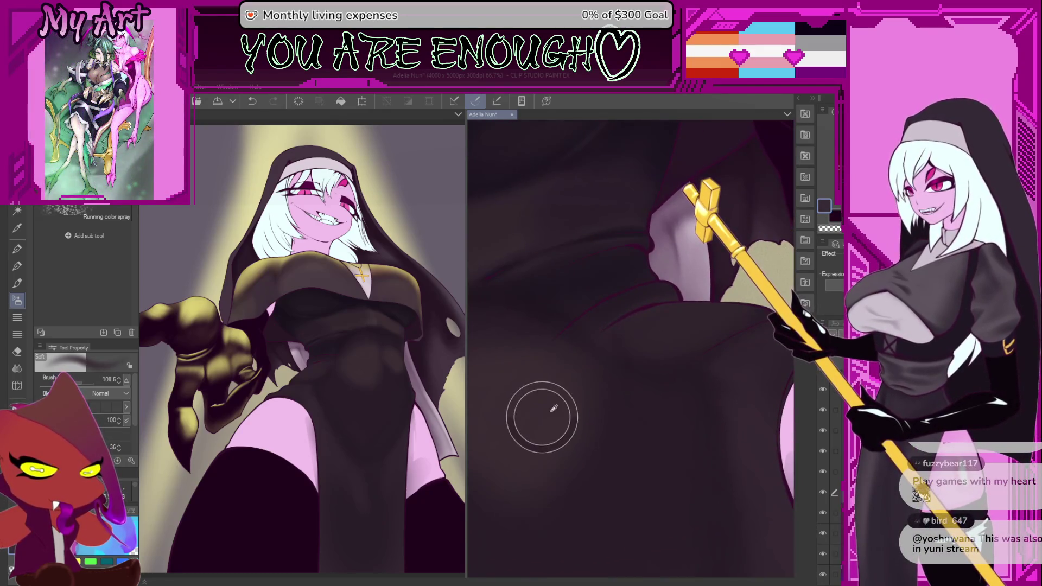
scroll(631, 386, up, 2)
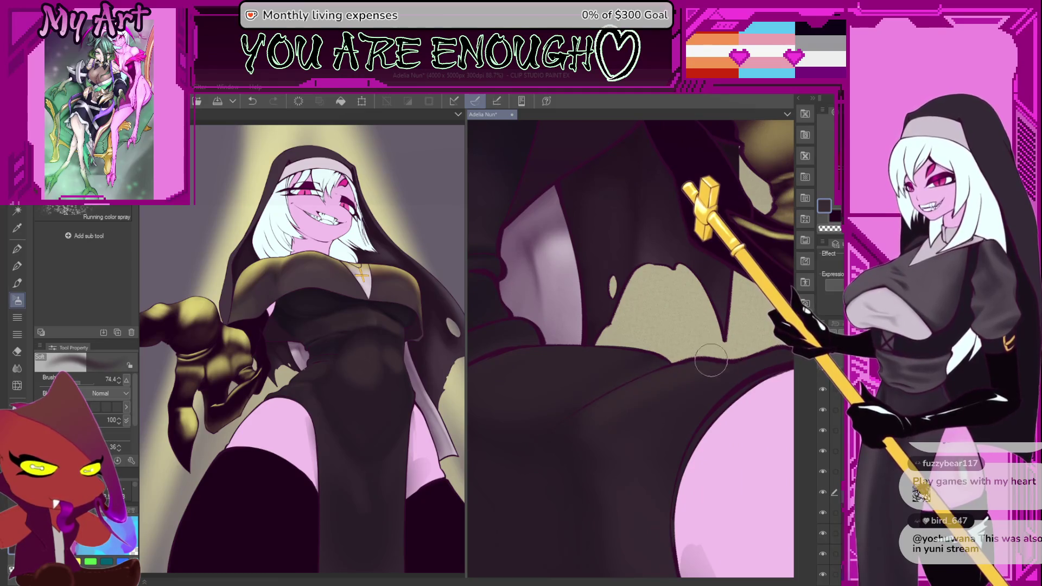
drag(701, 372, 719, 377)
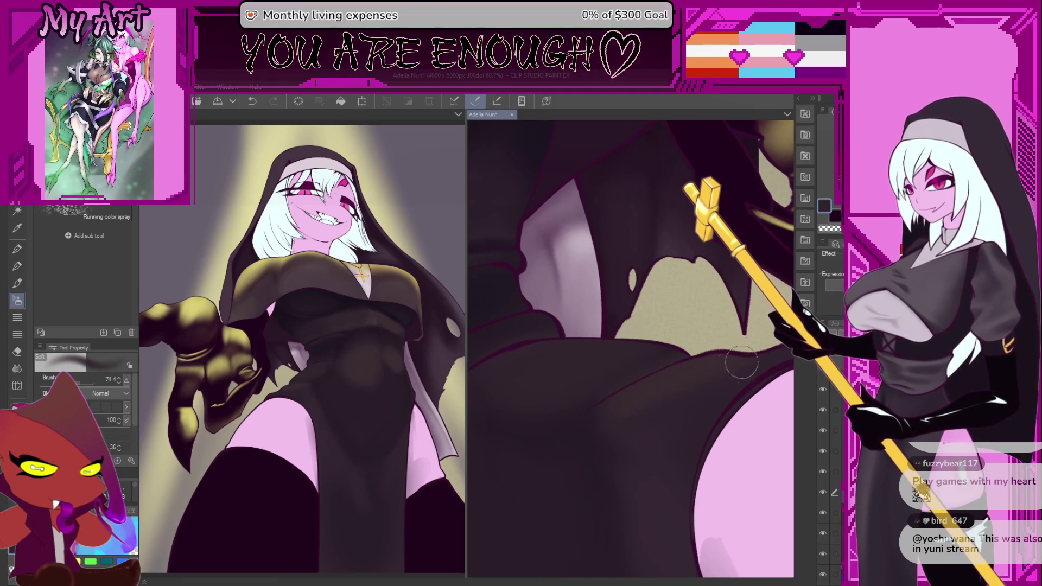
mouse_move(648, 430)
mouse_down()
mouse_move(620, 407)
mouse_move(635, 382)
mouse_up()
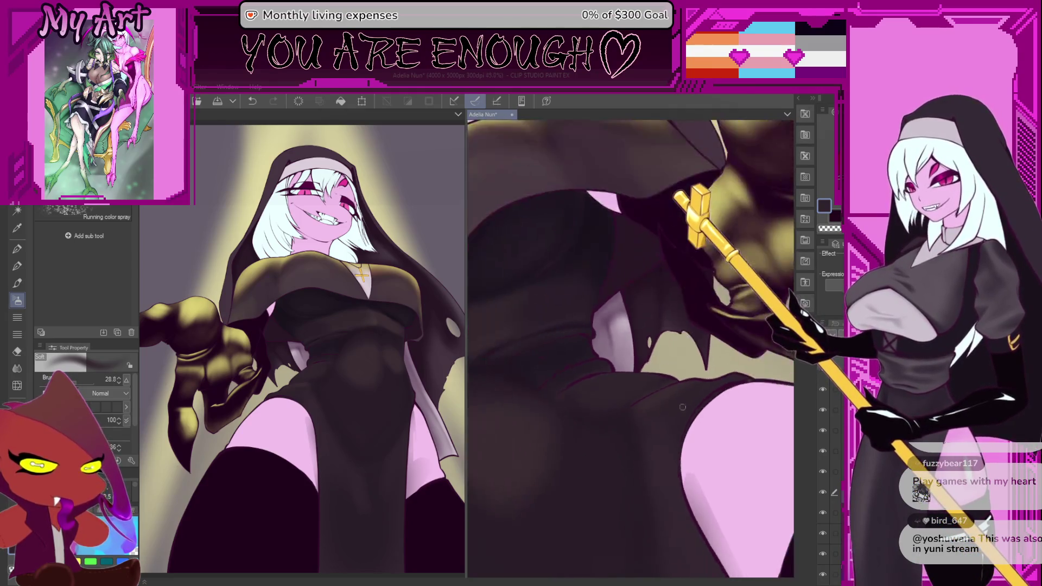
scroll(667, 422, down, 3)
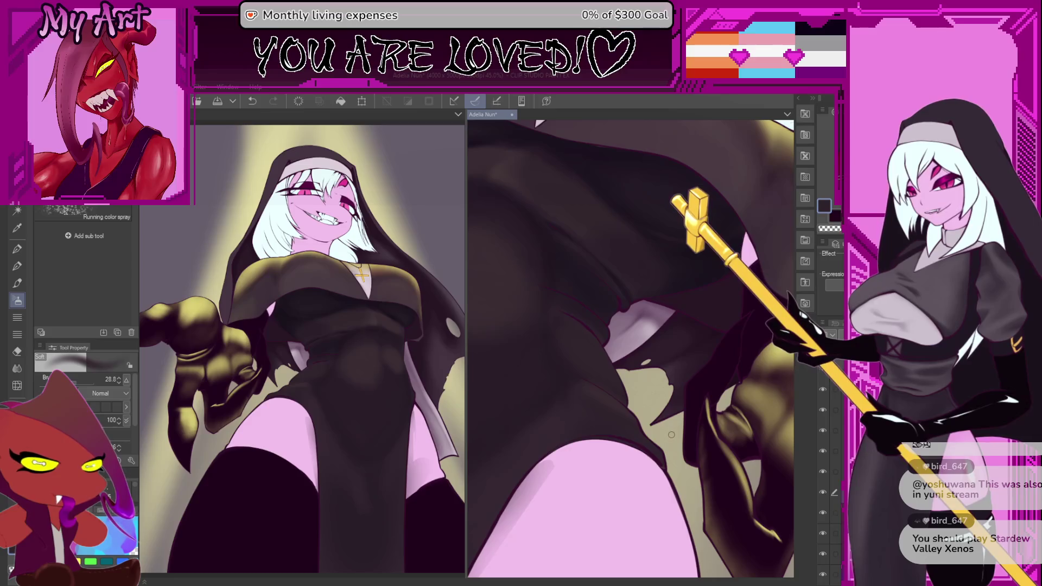
scroll(597, 377, down, 5)
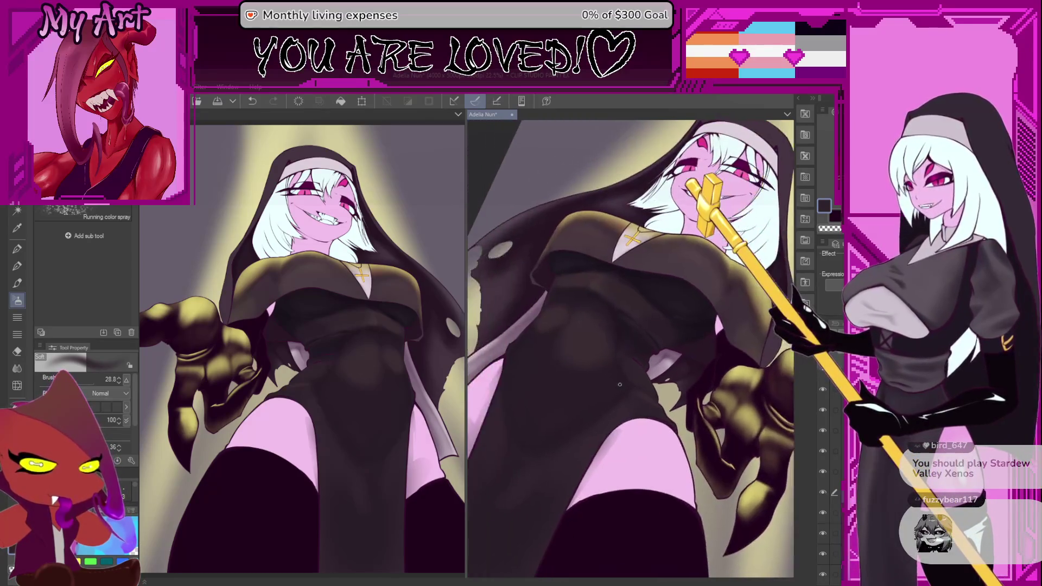
scroll(617, 400, up, 5)
drag(644, 375, 593, 388)
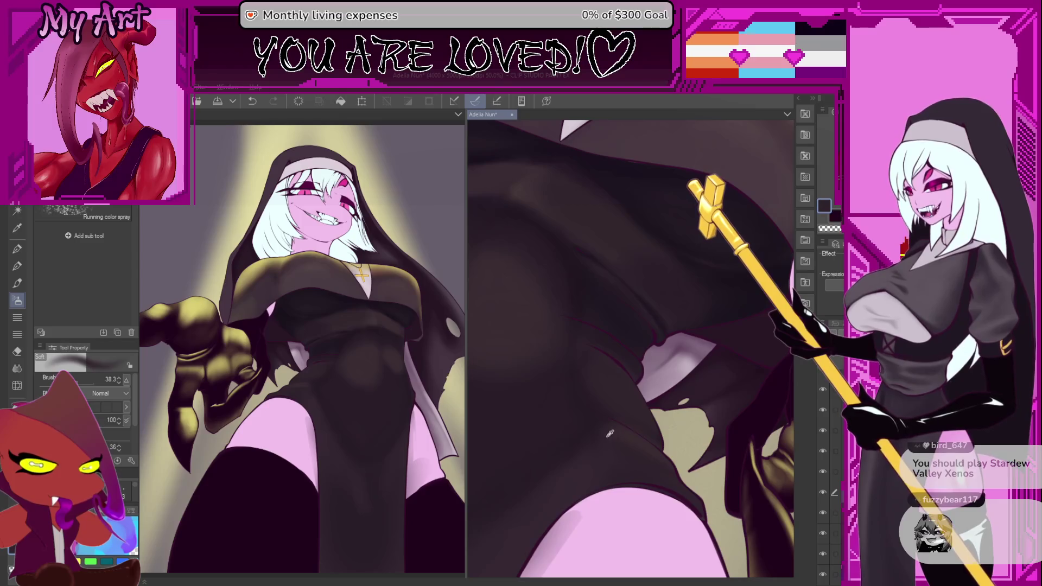
drag(617, 433, 607, 433)
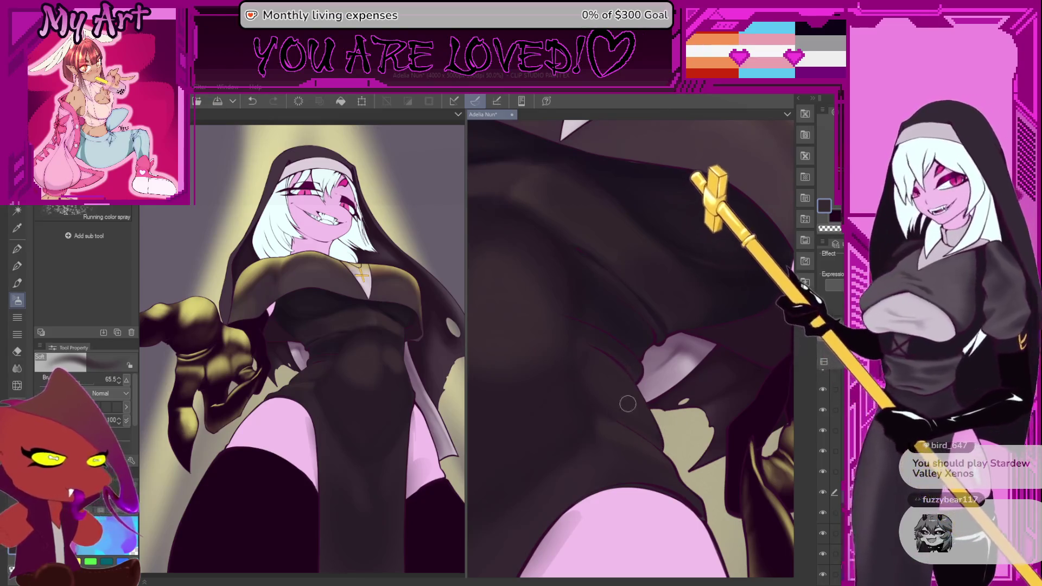
mouse_move(639, 450)
mouse_down()
mouse_move(595, 421)
mouse_move(582, 390)
mouse_up()
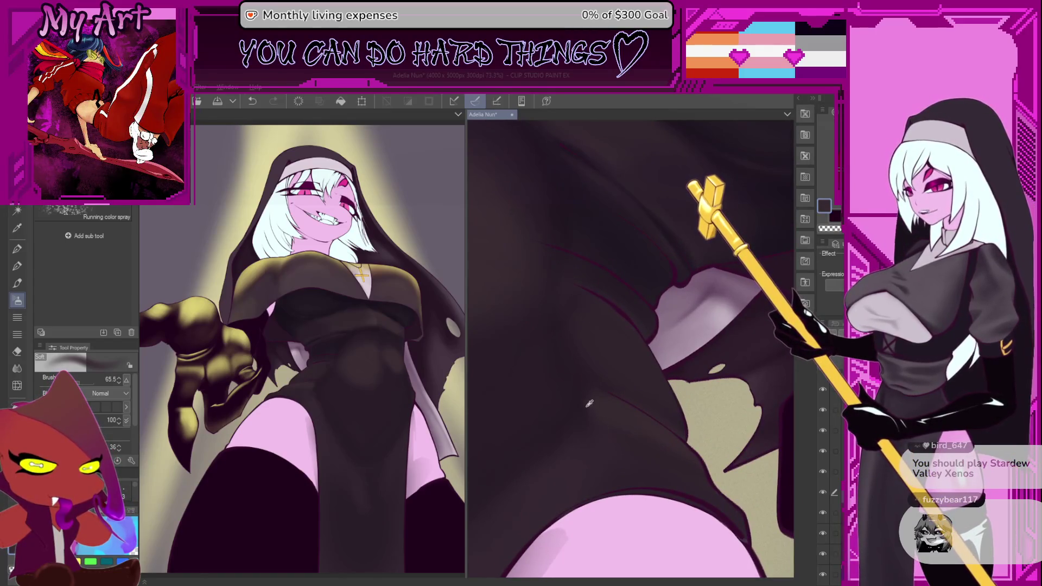
drag(600, 438, 589, 440)
key(ctrl+z)
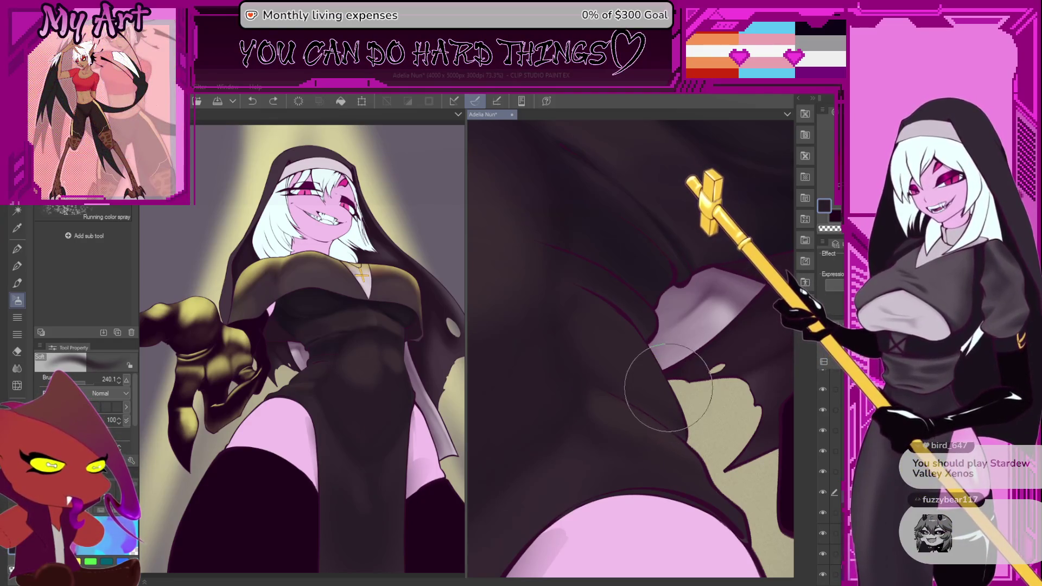
key(bracketleft)
scroll(662, 355, down, 2)
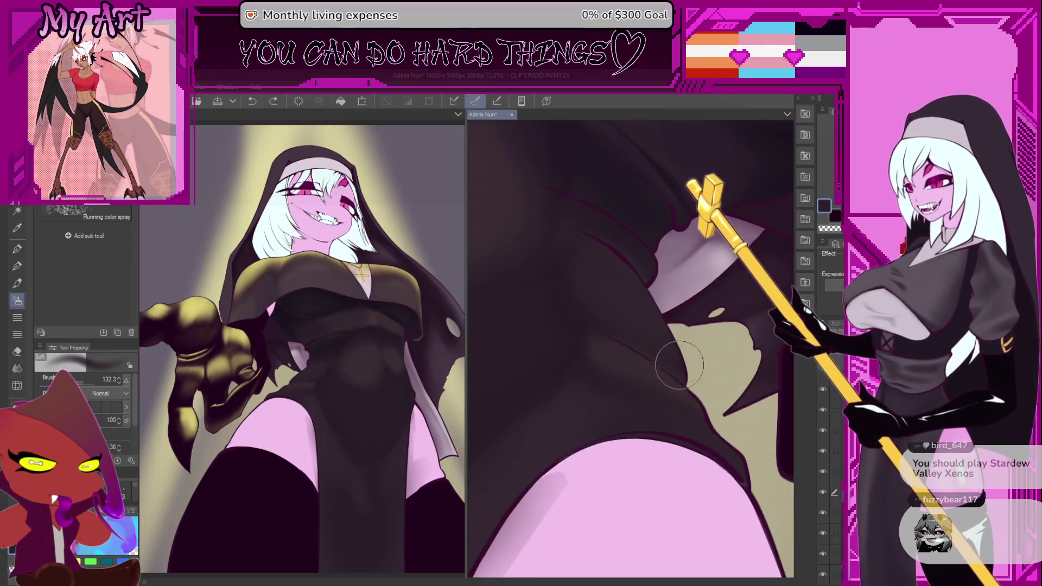
scroll(656, 380, down, 2)
key(bracketright)
key(bracketright)
key(bracketright)
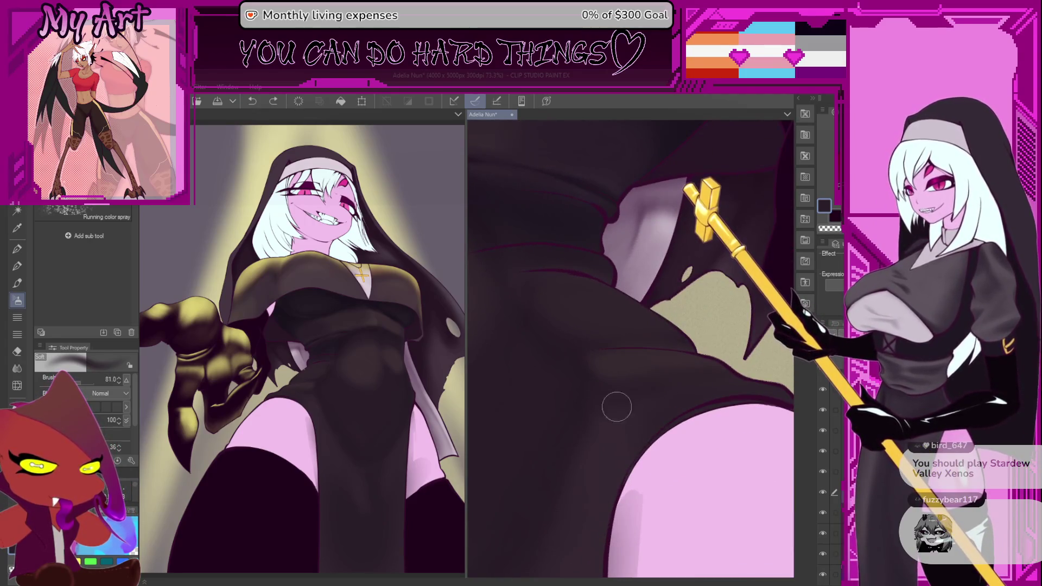
key(bracketright)
key(bracketright)
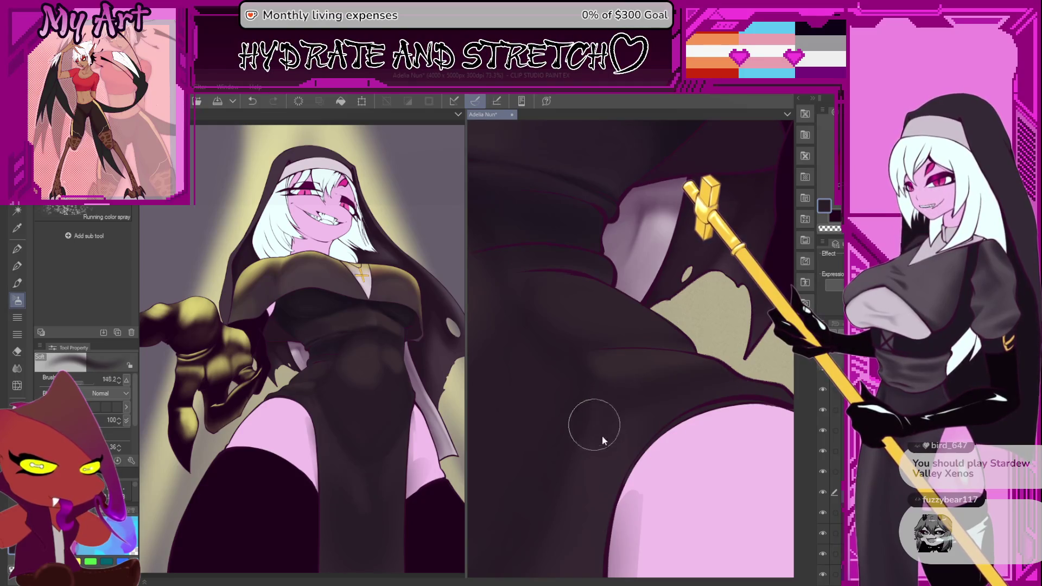
drag(595, 428, 617, 387)
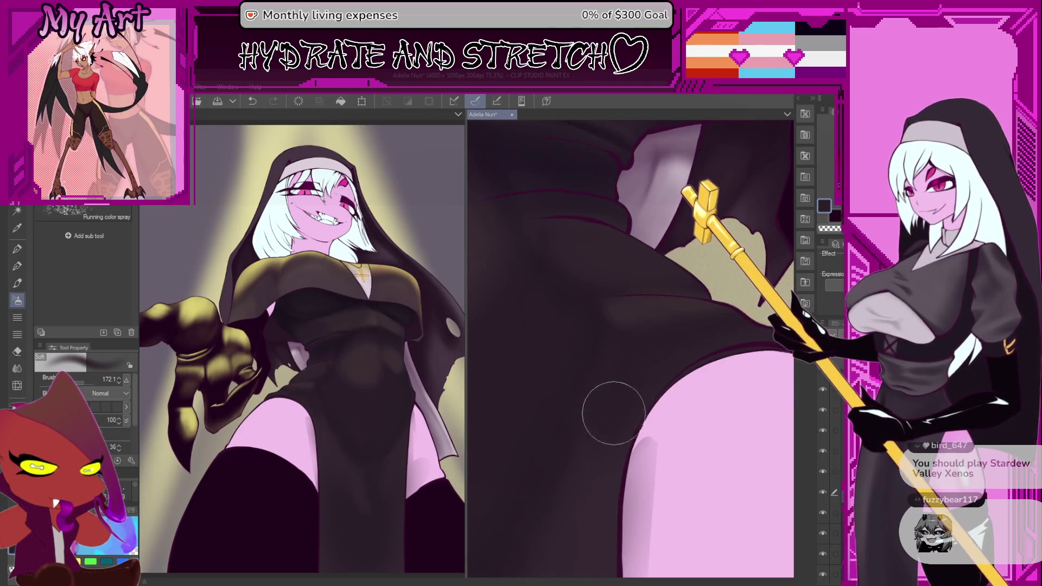
scroll(588, 451, down, 3)
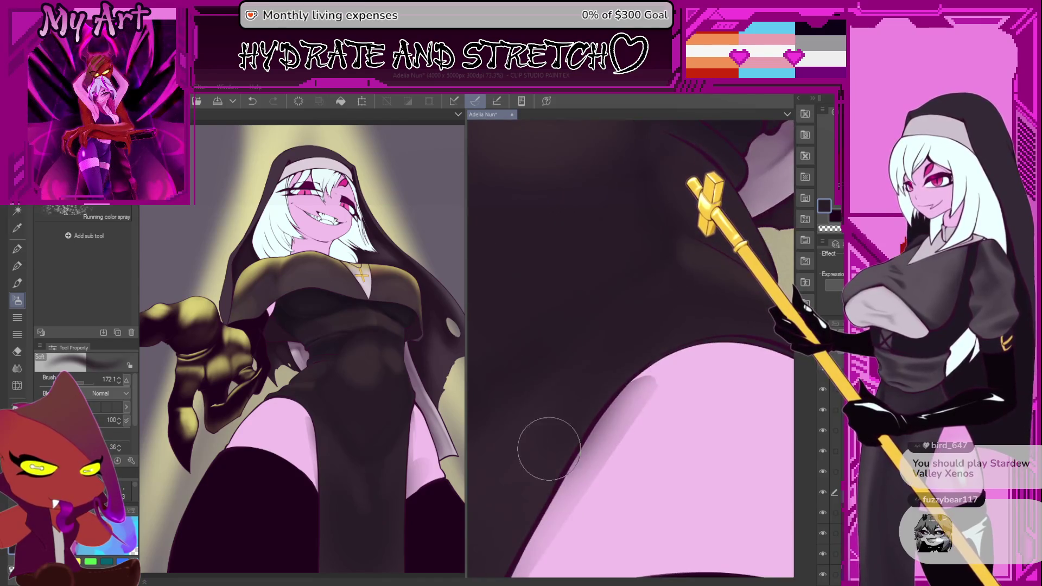
scroll(575, 403, down, 3)
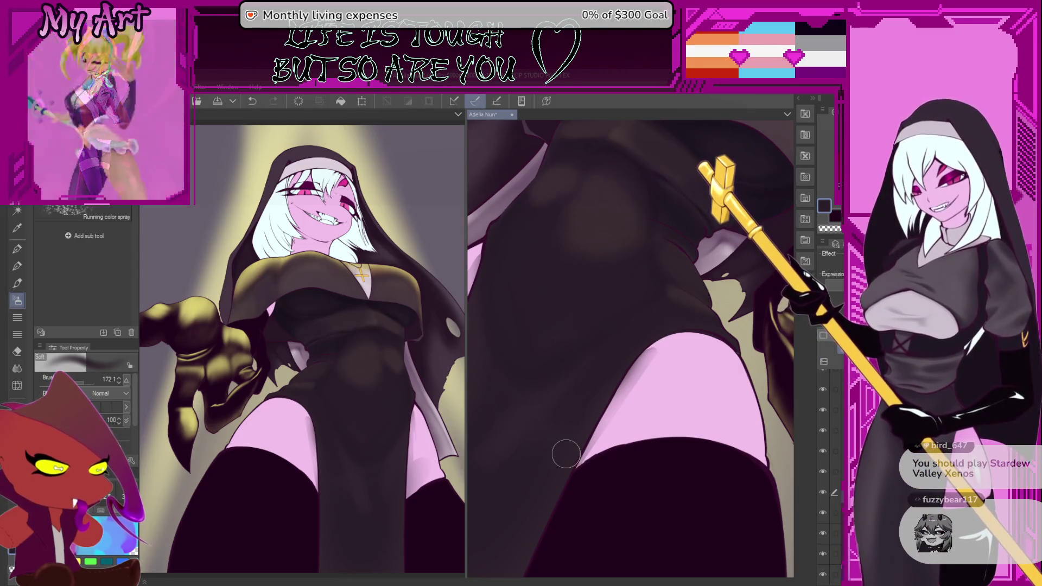
scroll(706, 369, down, 5)
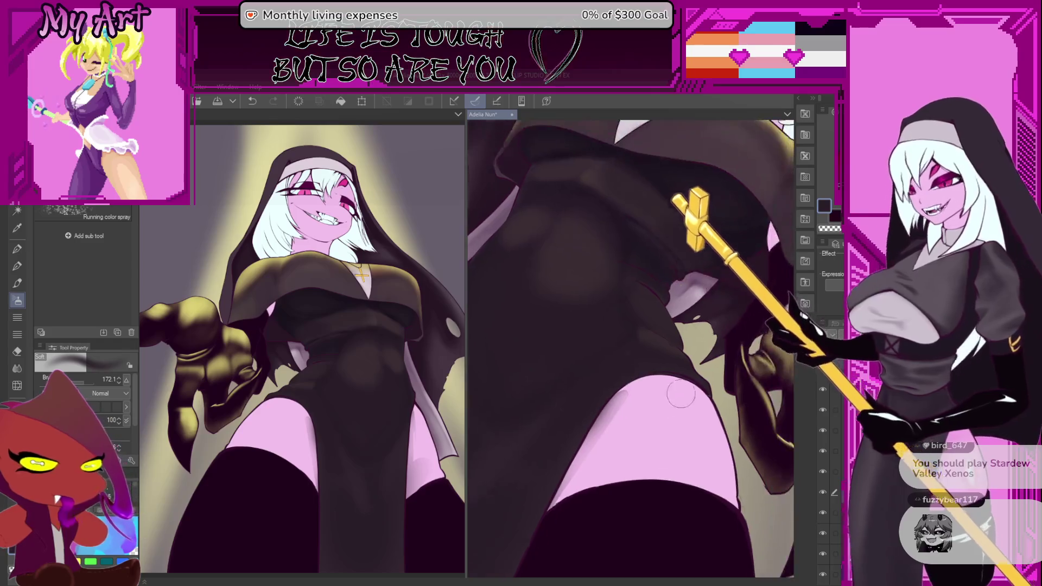
scroll(667, 405, down, 3)
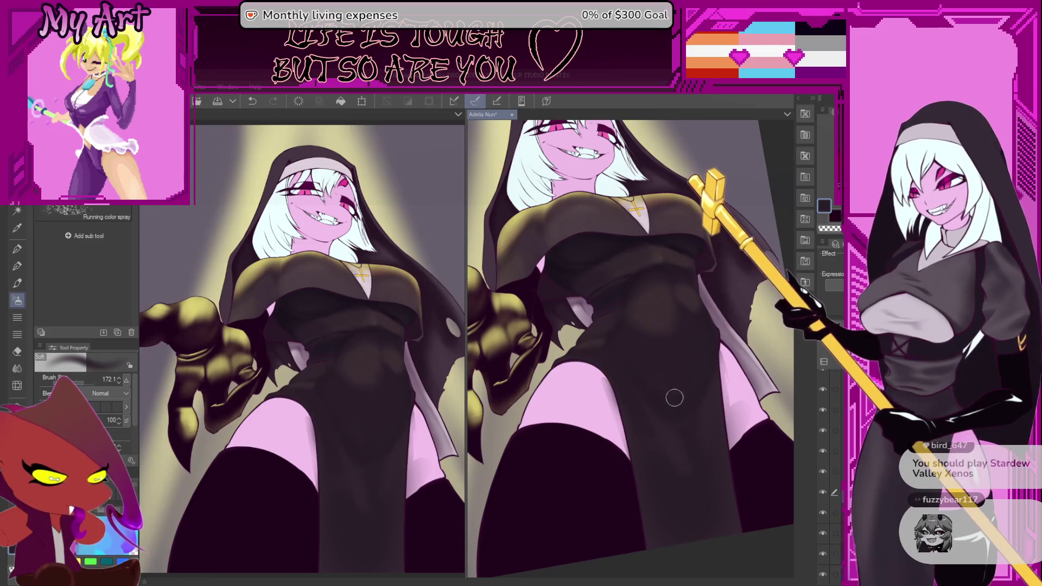
scroll(707, 348, down, 3)
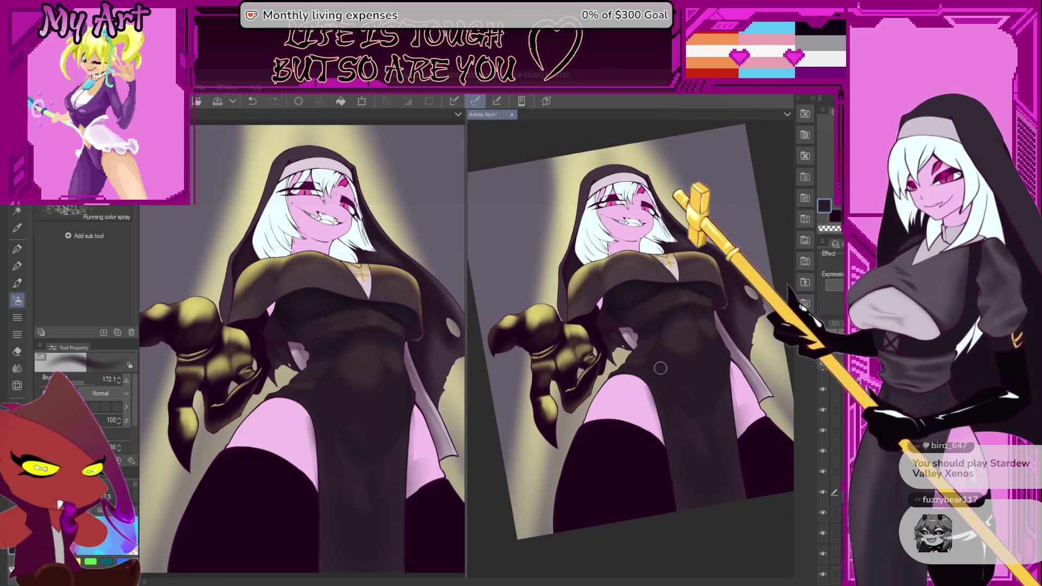
Step: Frame the view over the nun's torso and thigh
scroll(669, 393, up, 5)
drag(669, 393, 683, 419)
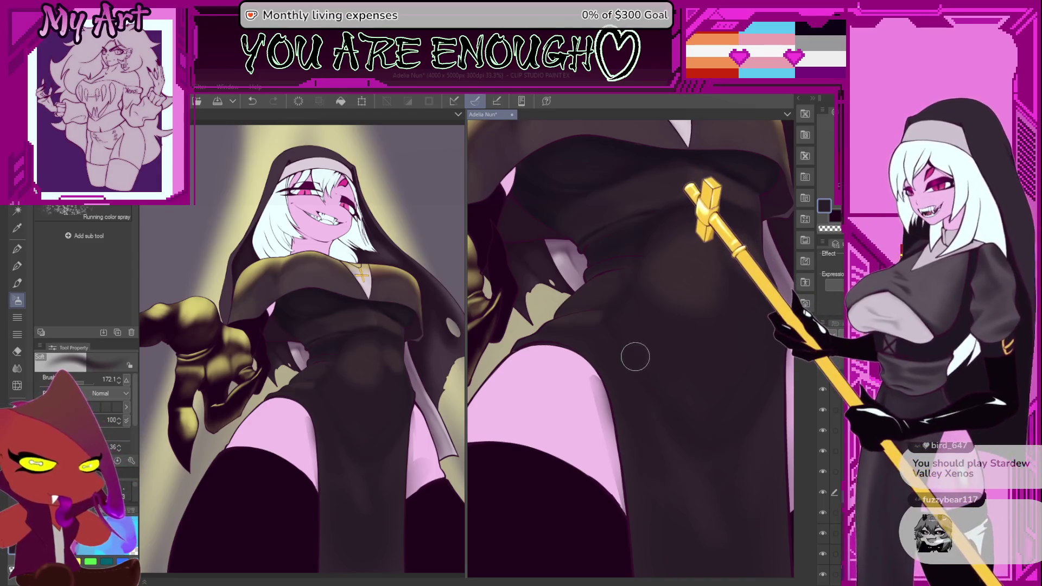
scroll(633, 356, up, 1)
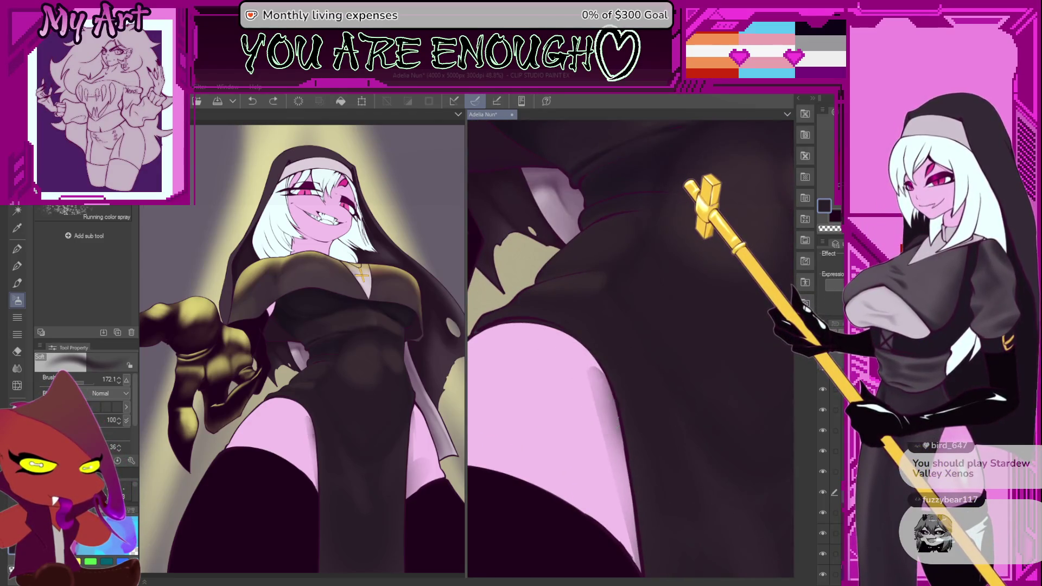
scroll(605, 429, down, 1)
drag(606, 428, 593, 405)
scroll(616, 421, up, 1)
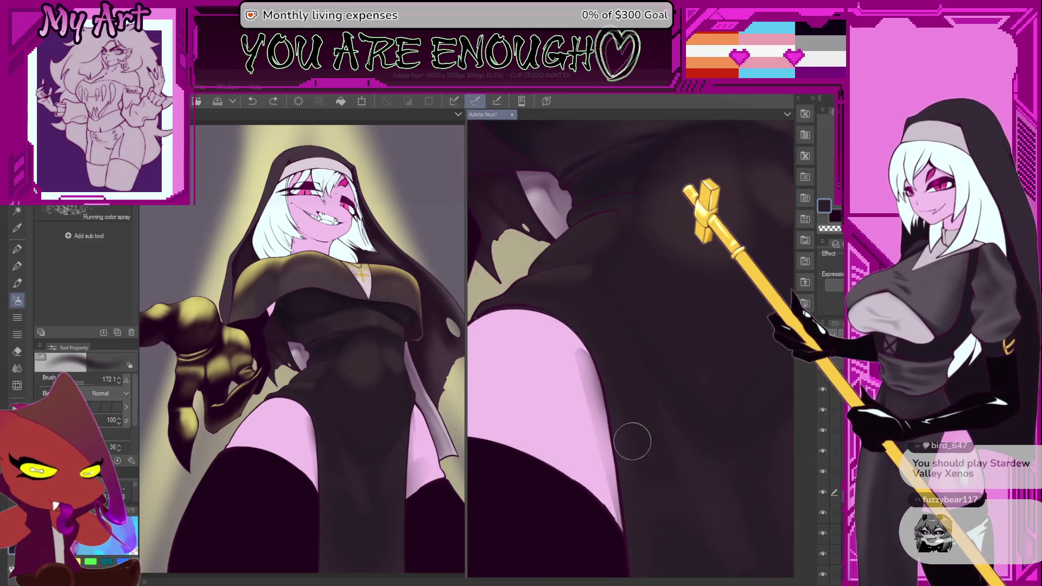
Step: Switch to the pen and sample the thigh's pink as the drawing colour
key(p)
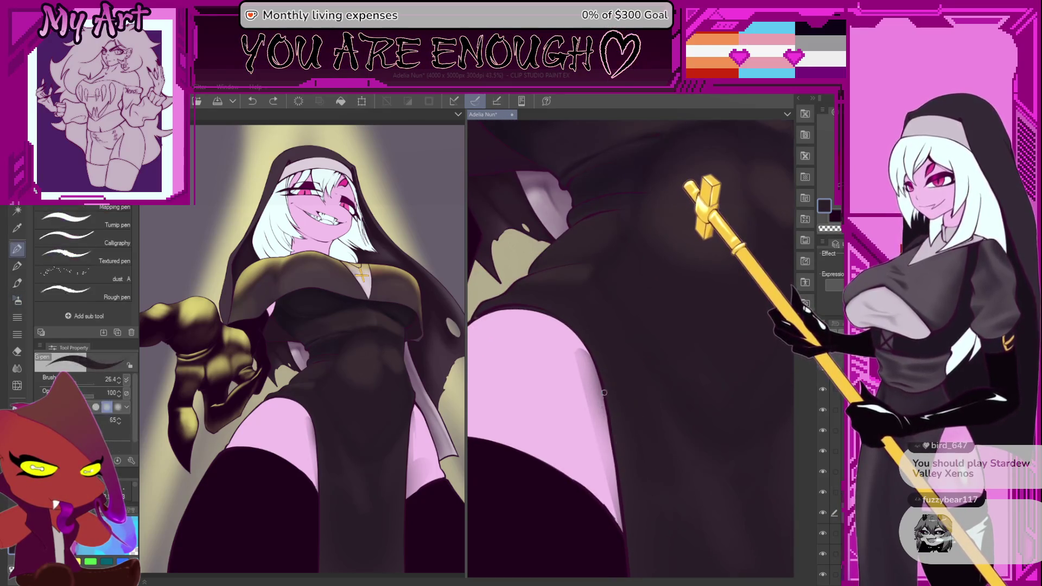
mouse_move(592, 429)
mouse_down()
mouse_move(708, 358)
mouse_move(626, 431)
mouse_move(708, 332)
mouse_move(614, 414)
mouse_move(616, 434)
mouse_move(628, 386)
mouse_move(610, 409)
mouse_move(633, 379)
mouse_move(632, 422)
mouse_move(593, 454)
mouse_up()
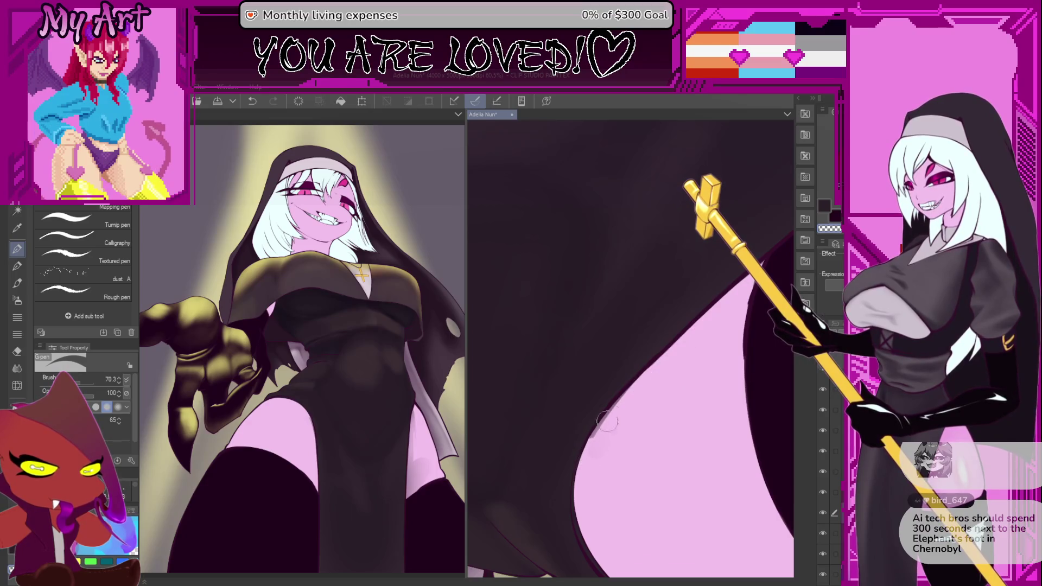
mouse_move(690, 335)
mouse_down()
mouse_move(691, 391)
mouse_move(648, 407)
mouse_move(675, 398)
mouse_up()
alt+click(648, 407)
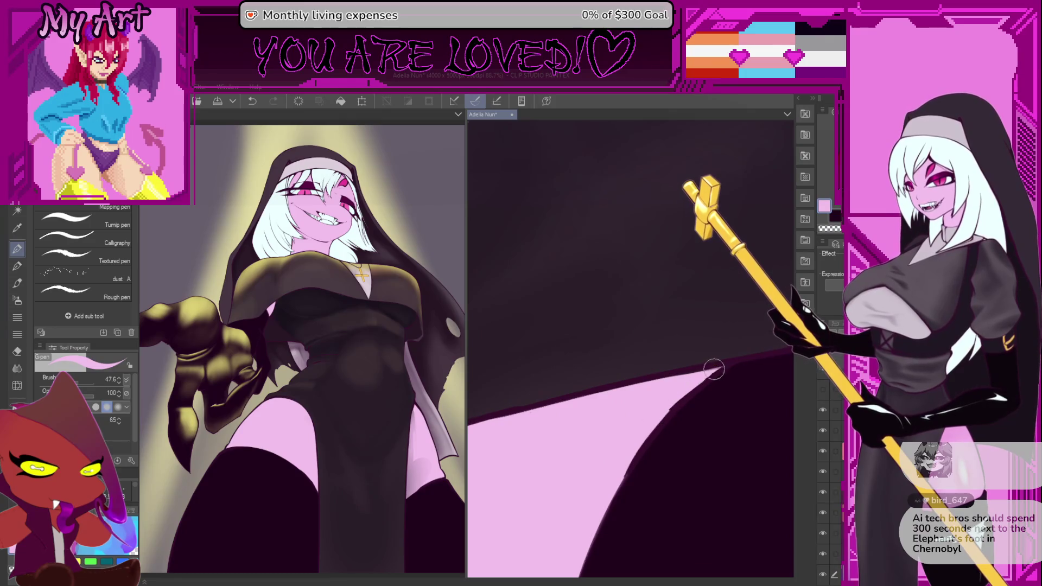
scroll(602, 478, down, 5)
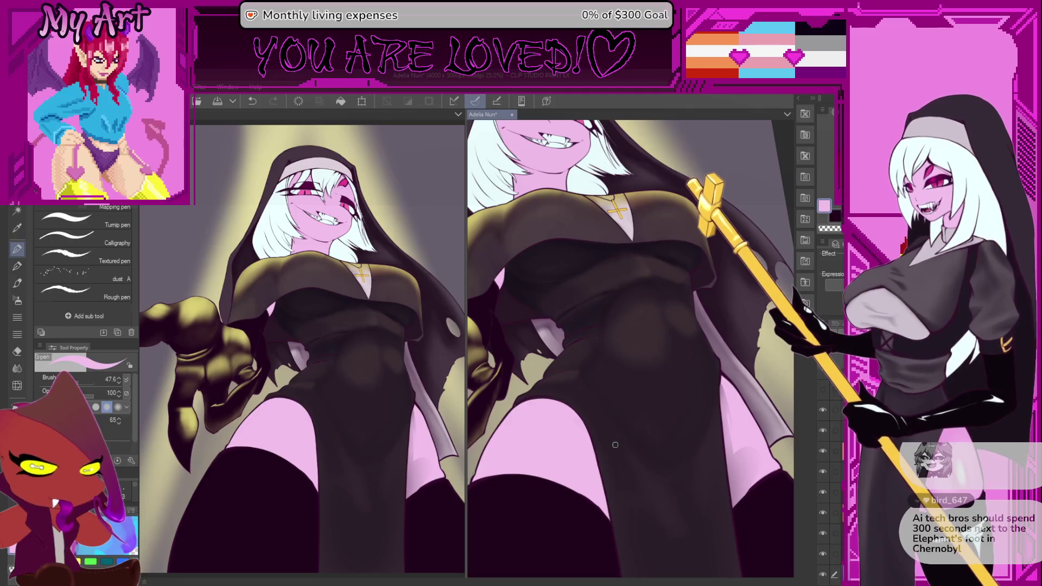
Step: Switch to the painting brush and frame the full figure with the clawed hand
key(b)
scroll(675, 455, up, 1)
scroll(673, 440, up, 1)
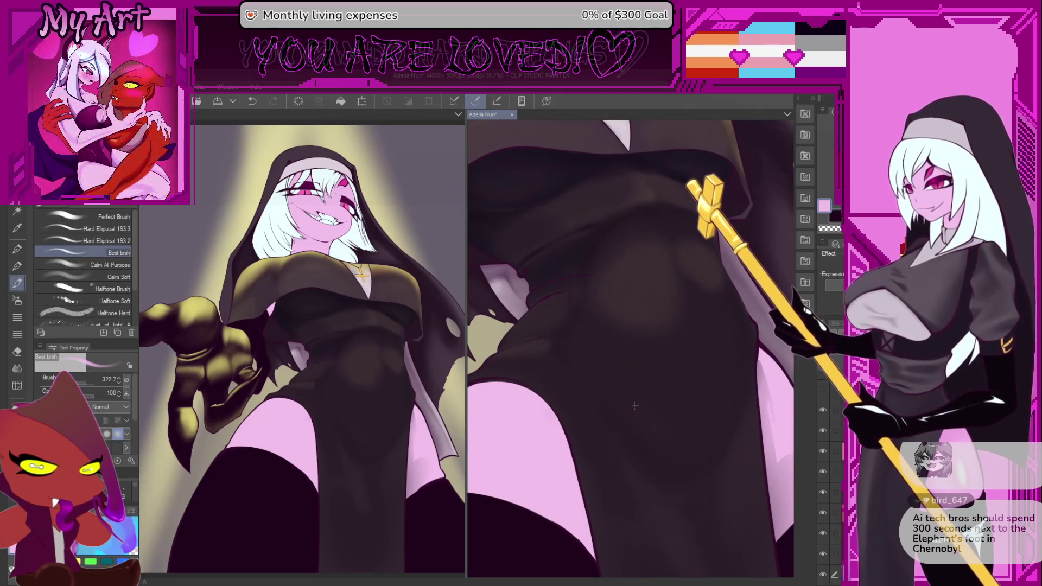
scroll(669, 423, down, 3)
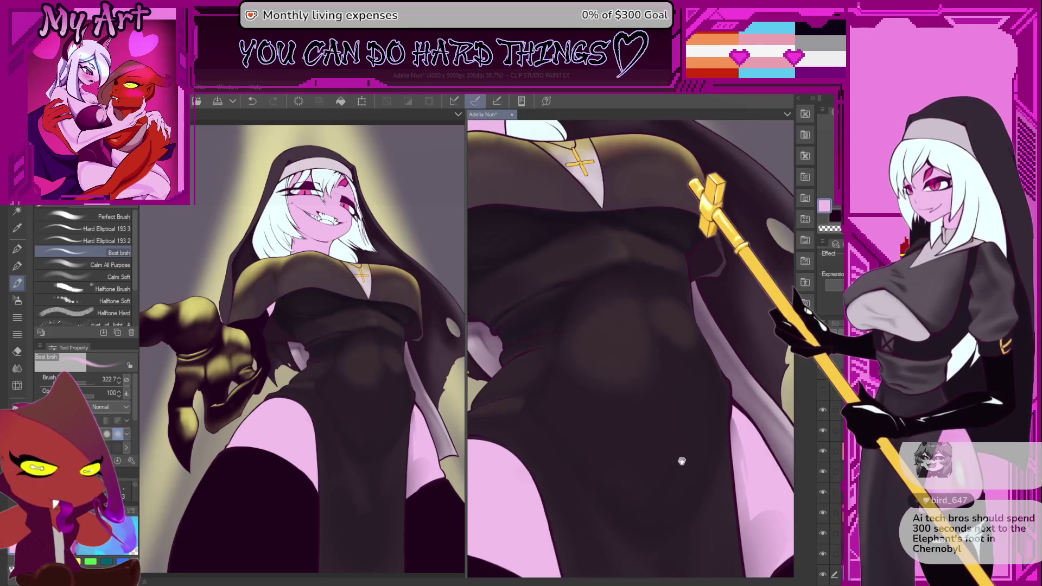
drag(684, 480, 677, 423)
drag(650, 340, 664, 349)
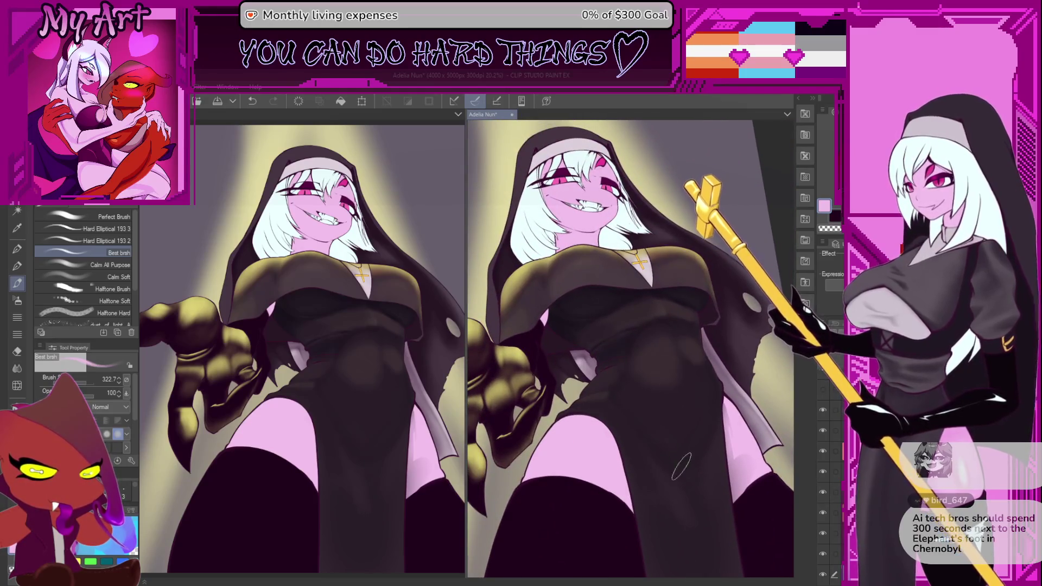
drag(694, 485, 653, 405)
drag(672, 446, 650, 406)
mouse_move(635, 371)
mouse_down()
mouse_move(658, 386)
mouse_move(674, 375)
mouse_up()
Step: Zoom to frame the hair and necklace cross beside the backlit thigh area
scroll(634, 369, up, 2)
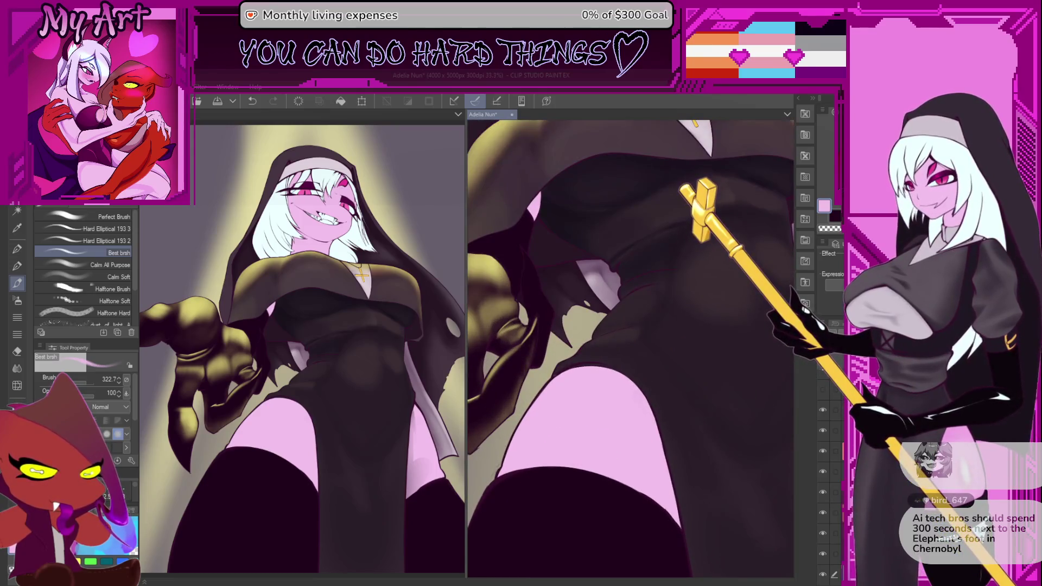
drag(616, 331, 619, 374)
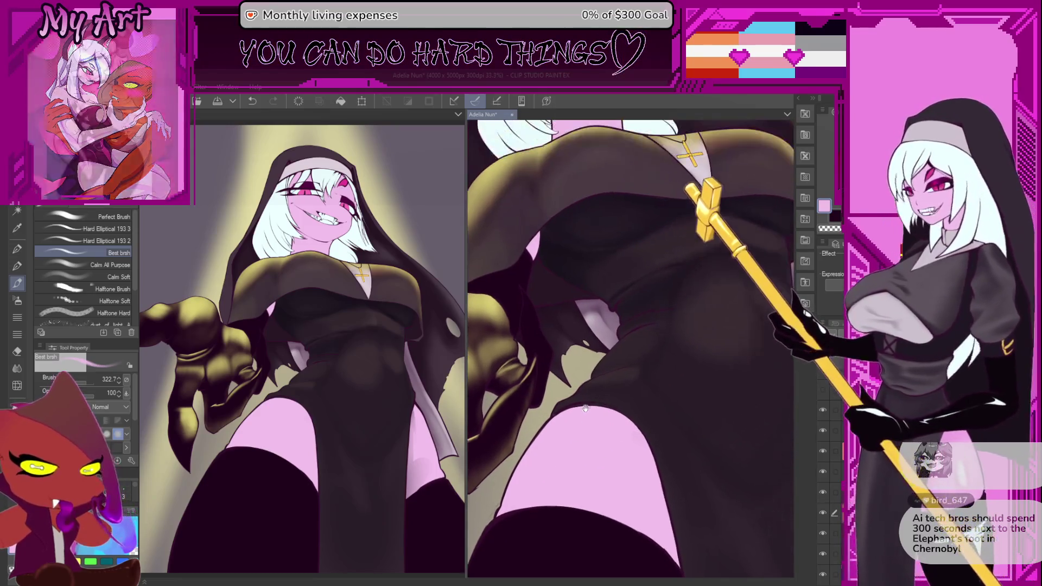
scroll(616, 369, up, 3)
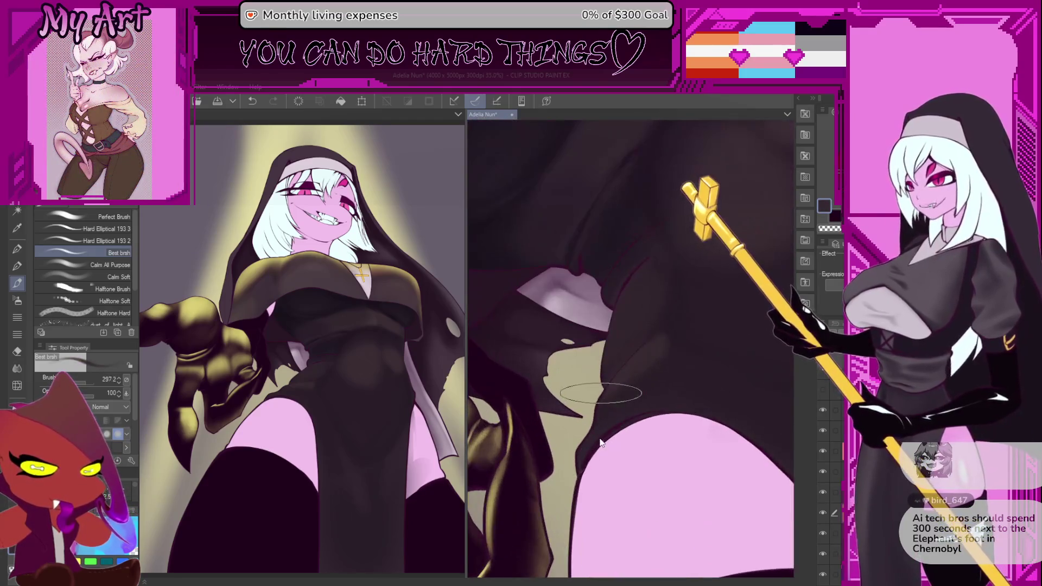
scroll(588, 442, down, 4)
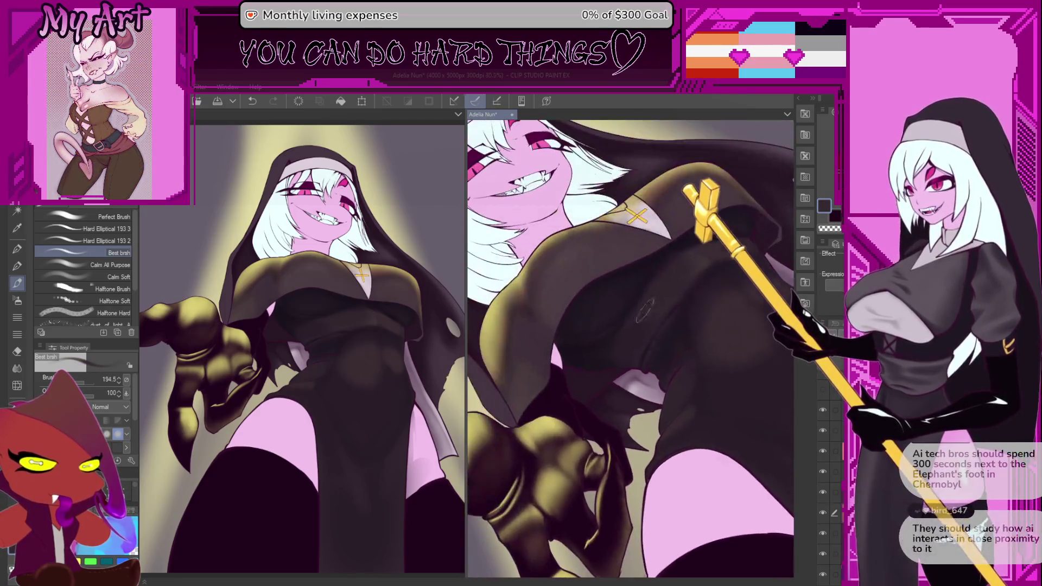
scroll(670, 371, up, 3)
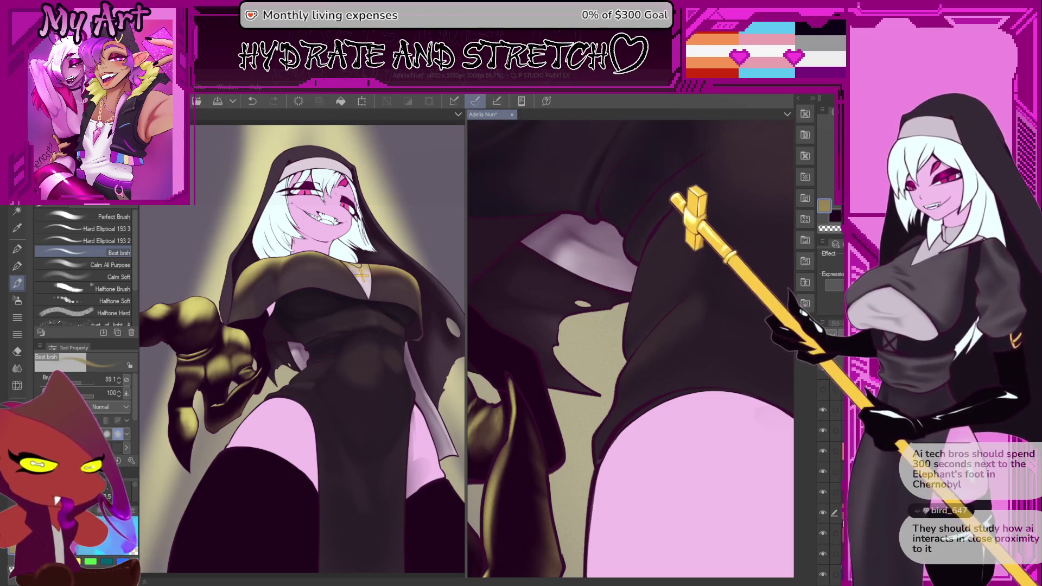
Step: Undo the last robe stroke and zoom around the close-up of the robe
scroll(608, 422, down, 3)
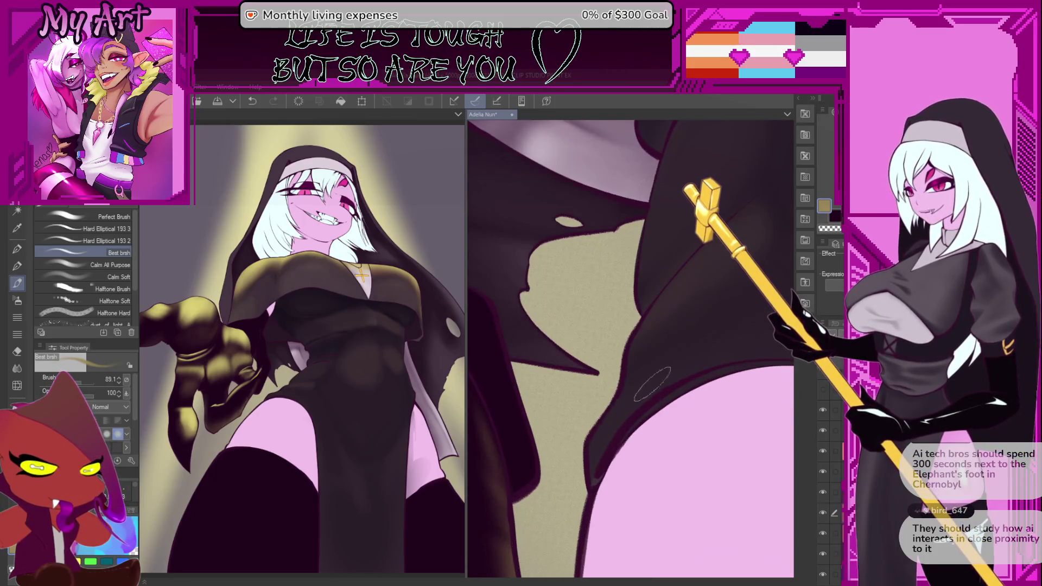
key(ctrl+z)
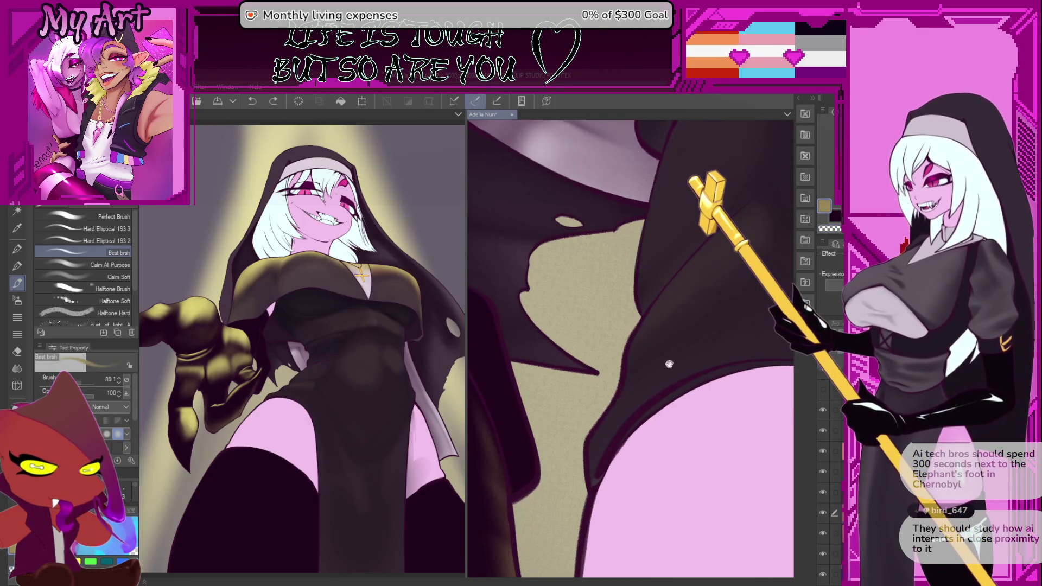
scroll(630, 398, up, 2)
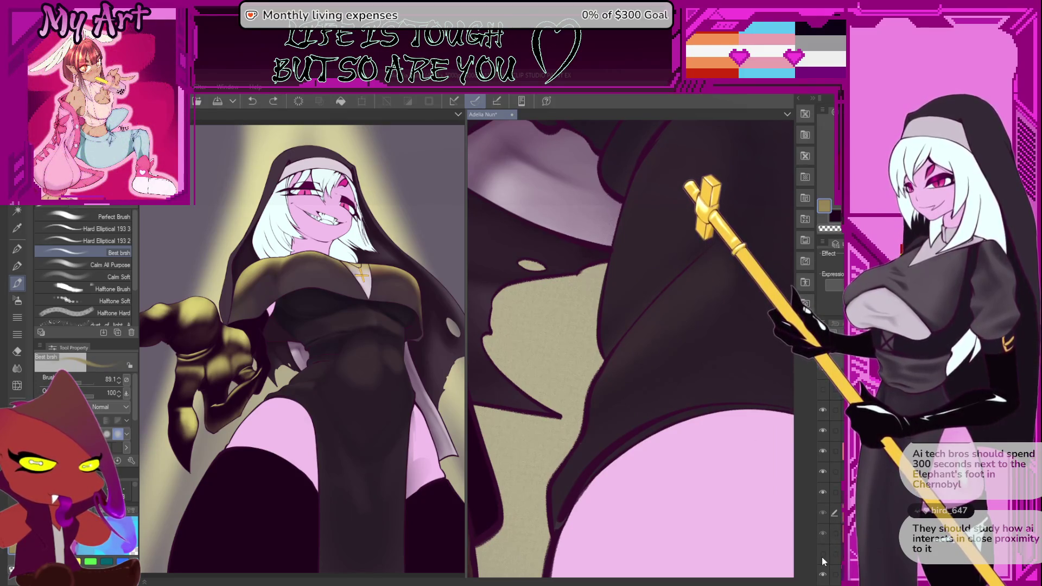
scroll(722, 440, down, 2)
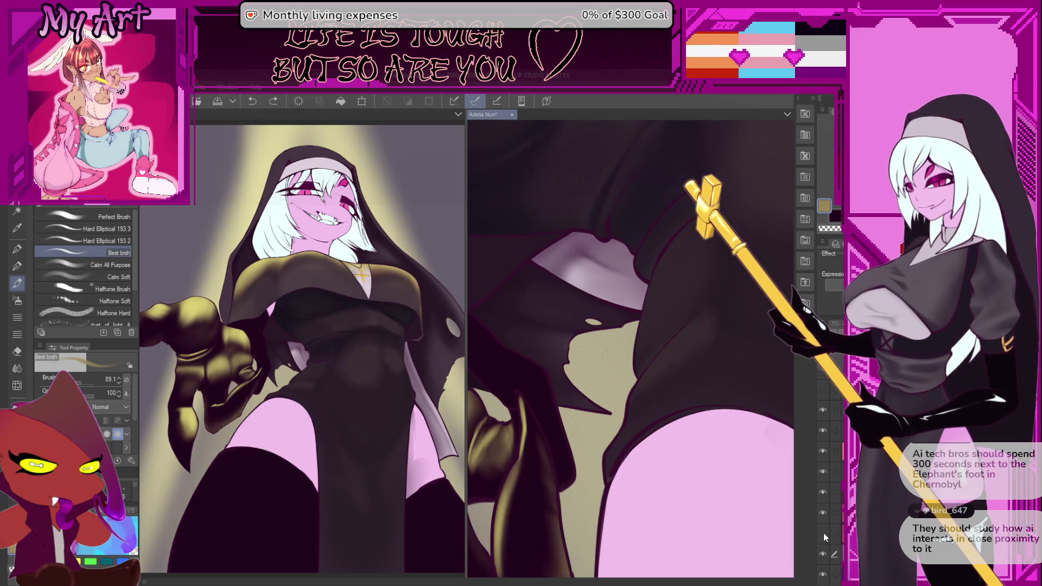
scroll(825, 519, down, 3)
scroll(825, 489, down, 1)
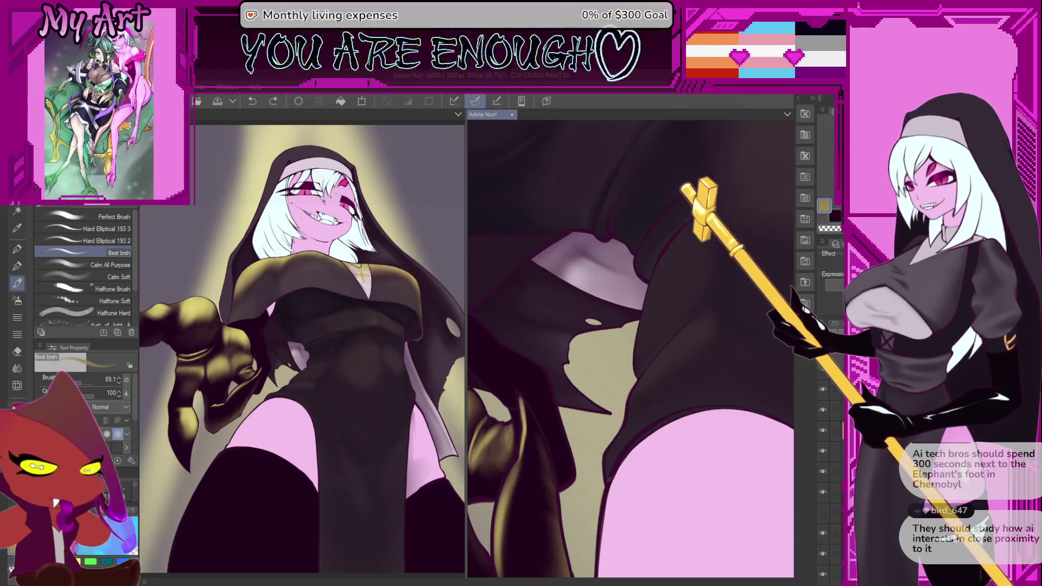
scroll(840, 504, down, 1)
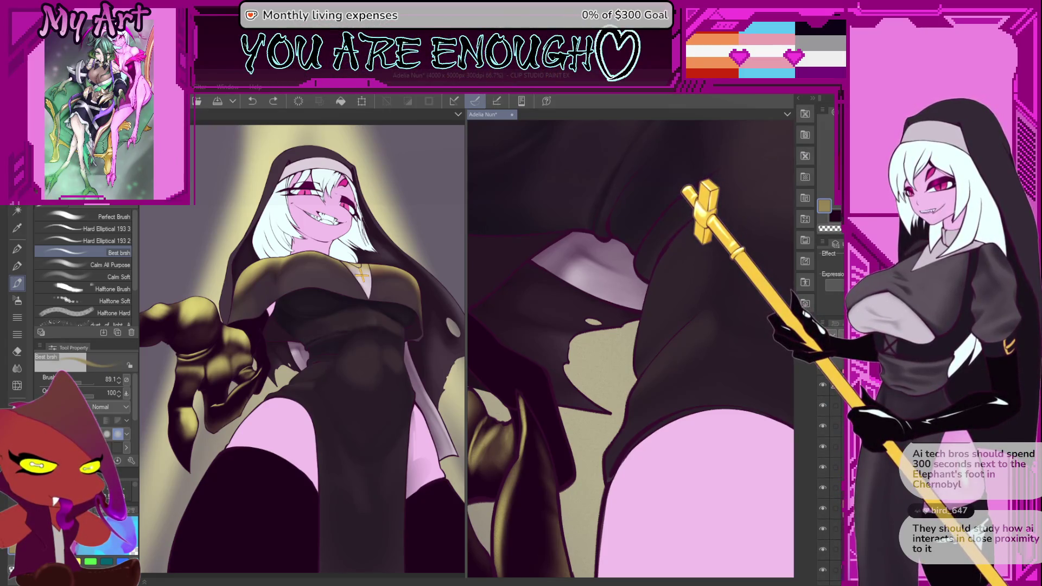
scroll(825, 477, up, 1)
scroll(829, 510, up, 5)
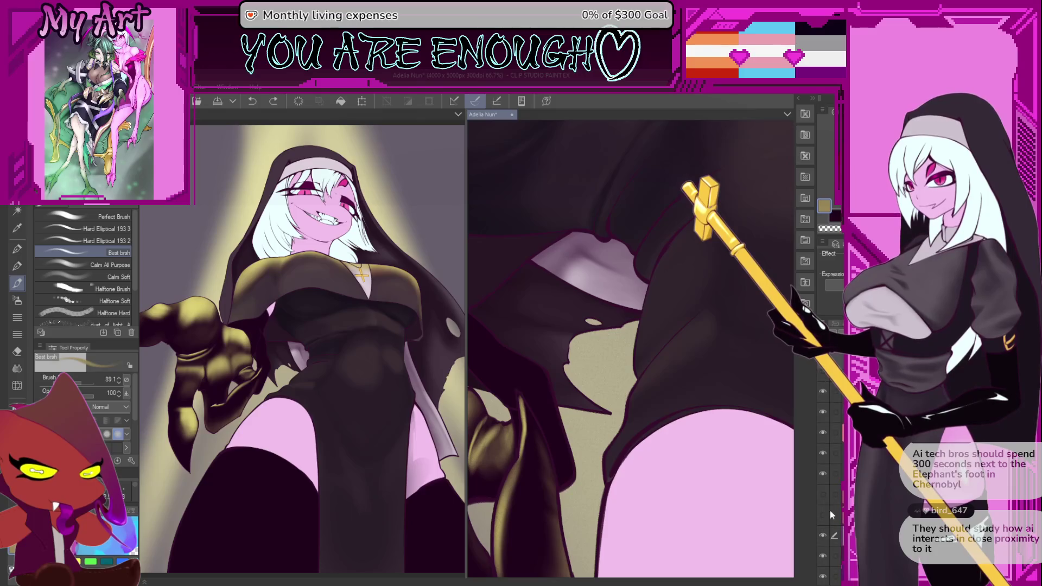
scroll(822, 549, down, 2)
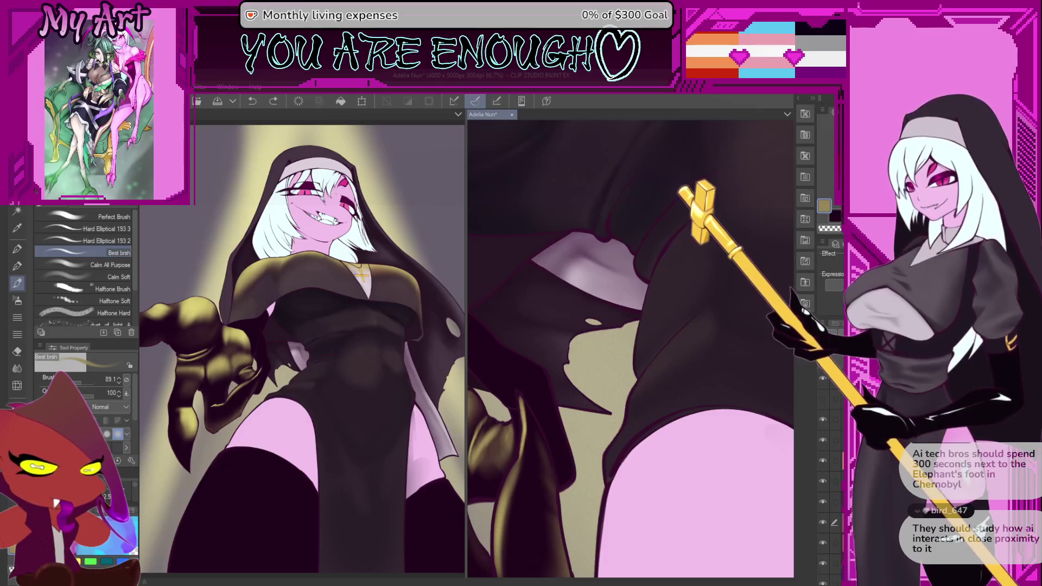
scroll(836, 488, down, 3)
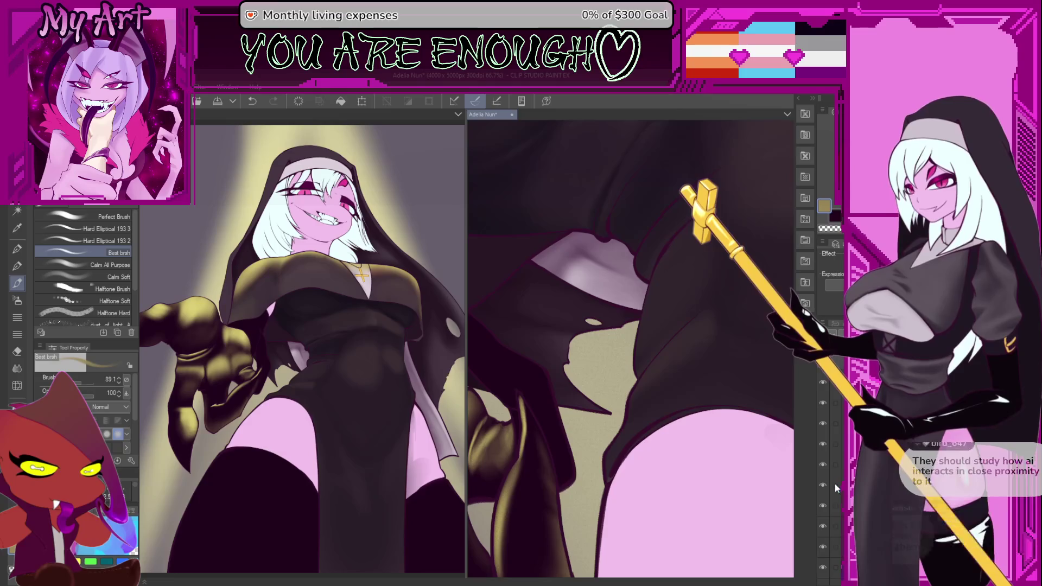
Step: Briefly check the faint sketch layer, then paint a faint light stroke on the dark robe
click(823, 485)
click(823, 486)
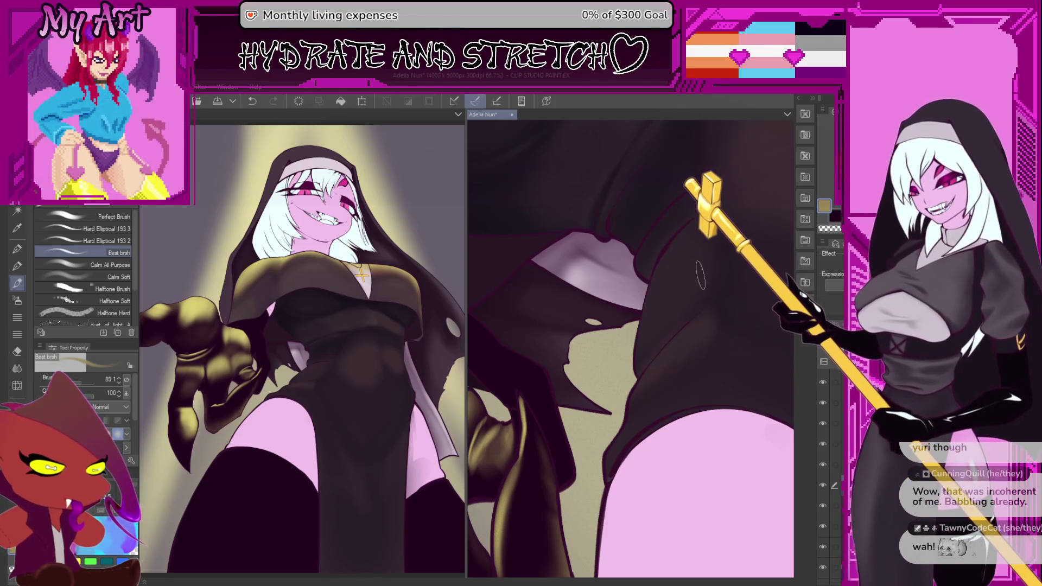
drag(700, 325, 656, 376)
Step: Redo the faint highlight along the robe edge beside the thigh and reframe the close-up
key(ctrl+z)
mouse_move(595, 456)
mouse_down()
mouse_move(584, 443)
mouse_move(603, 412)
mouse_move(666, 355)
mouse_up()
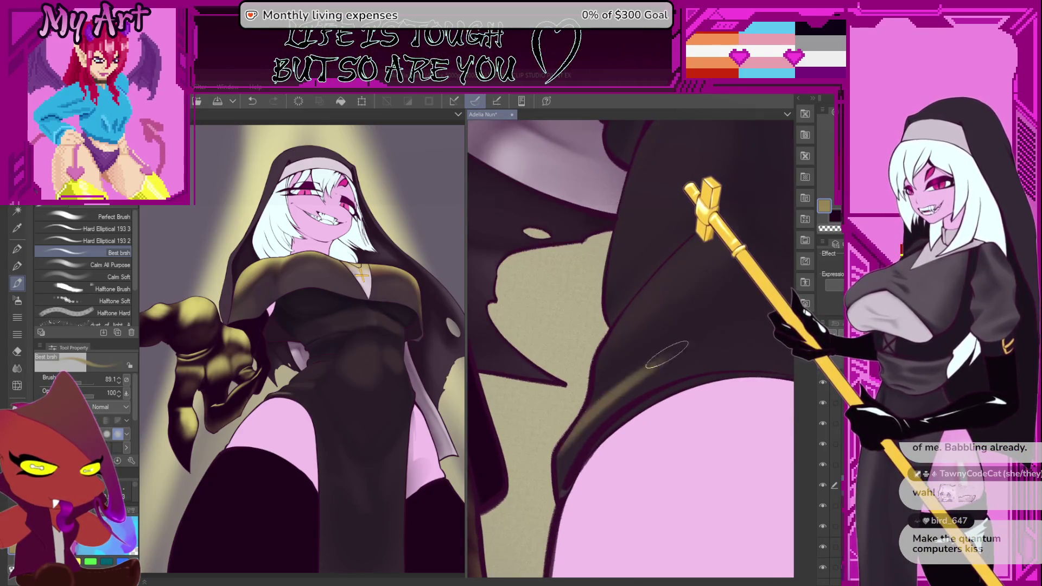
scroll(667, 355, down, 3)
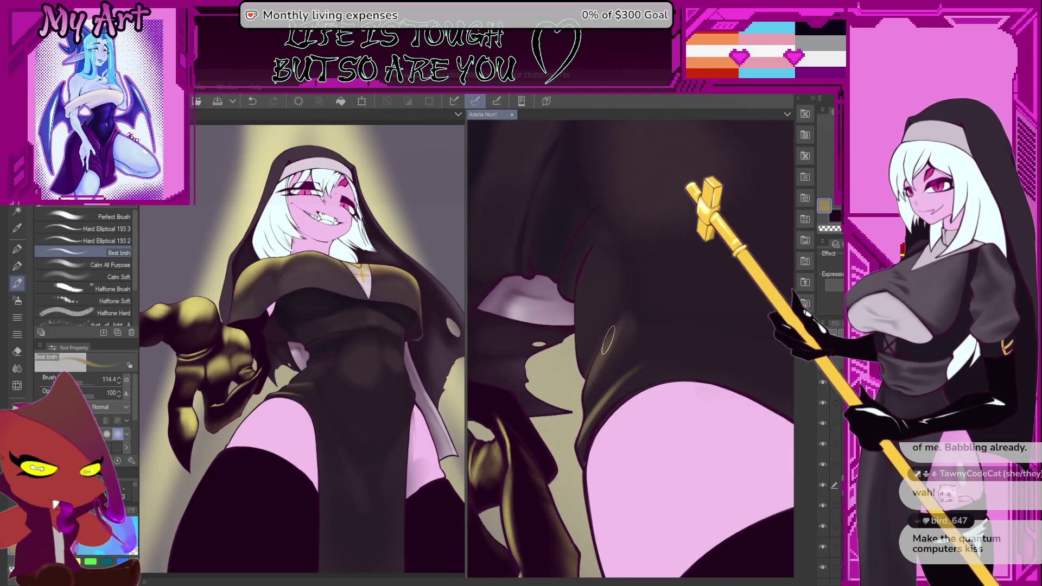
drag(624, 331, 590, 380)
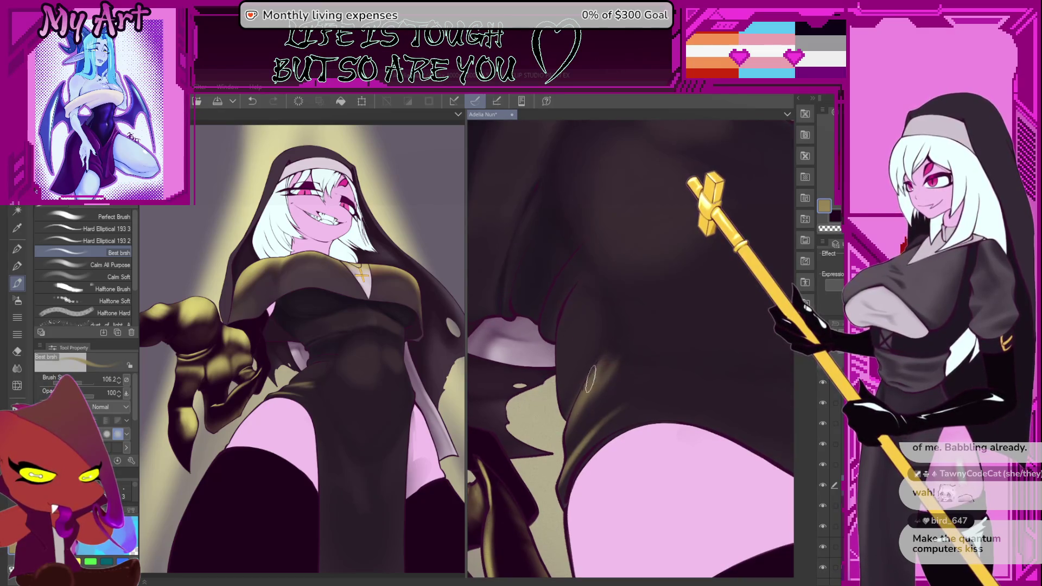
scroll(595, 372, up, 2)
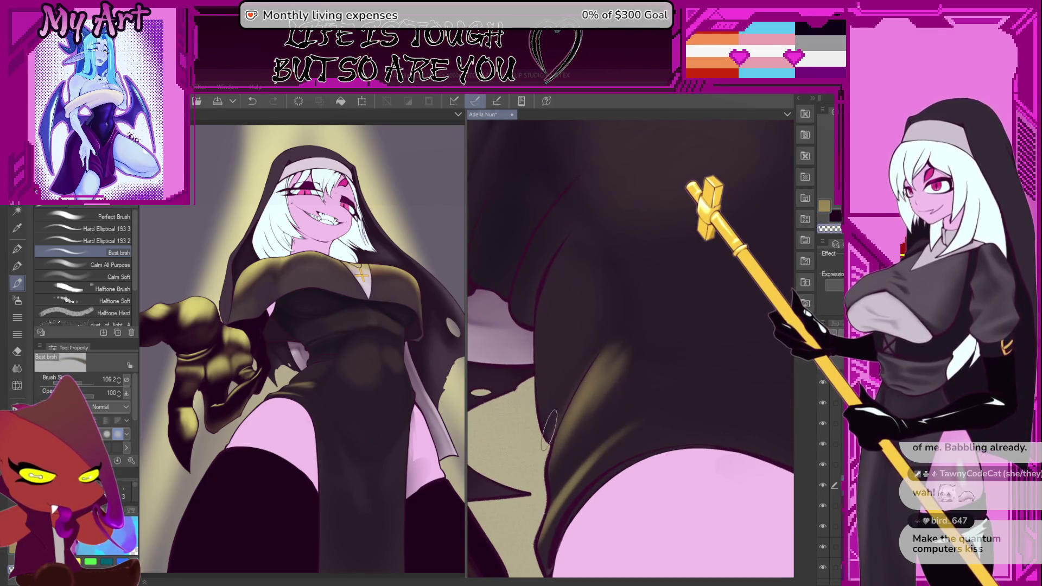
drag(562, 405, 635, 428)
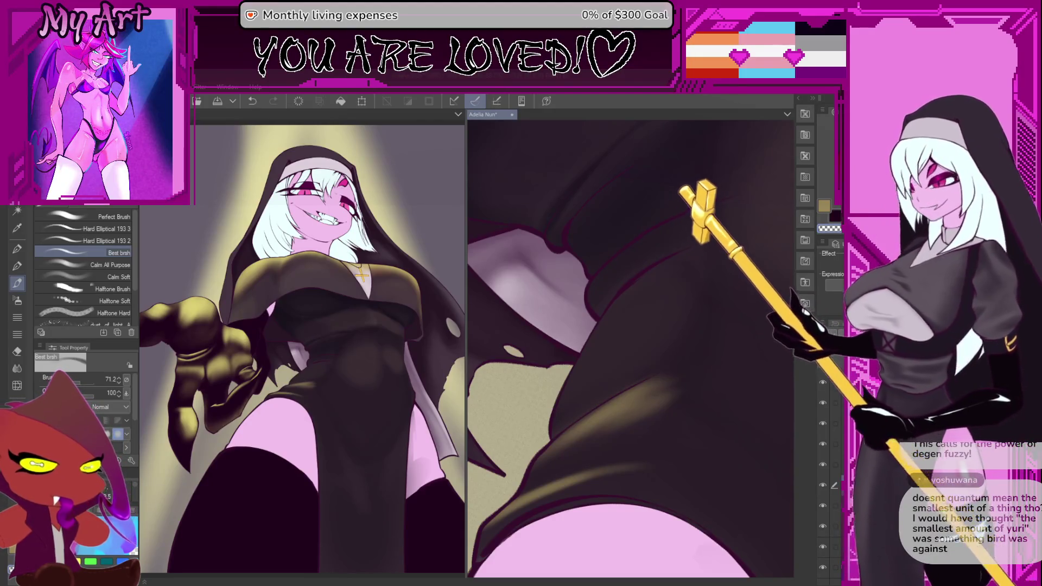
Step: Enlarge the brush to about 84, test and undo a robe stroke, then enlarge to about 154
key(ctrl+z)
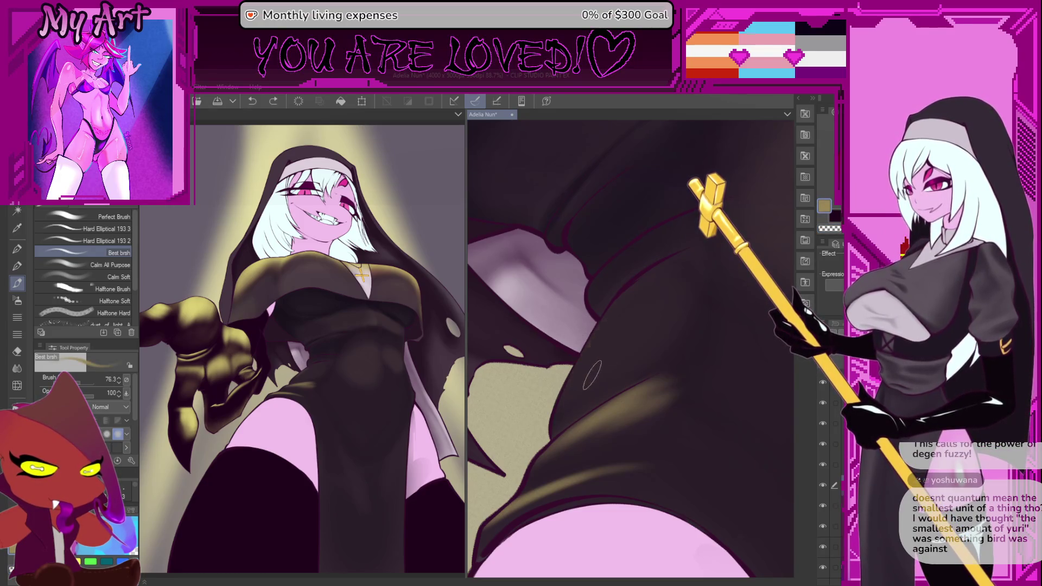
mouse_move(575, 388)
mouse_down()
mouse_move(569, 400)
mouse_move(654, 378)
mouse_move(658, 391)
mouse_up()
scroll(624, 380, up, 3)
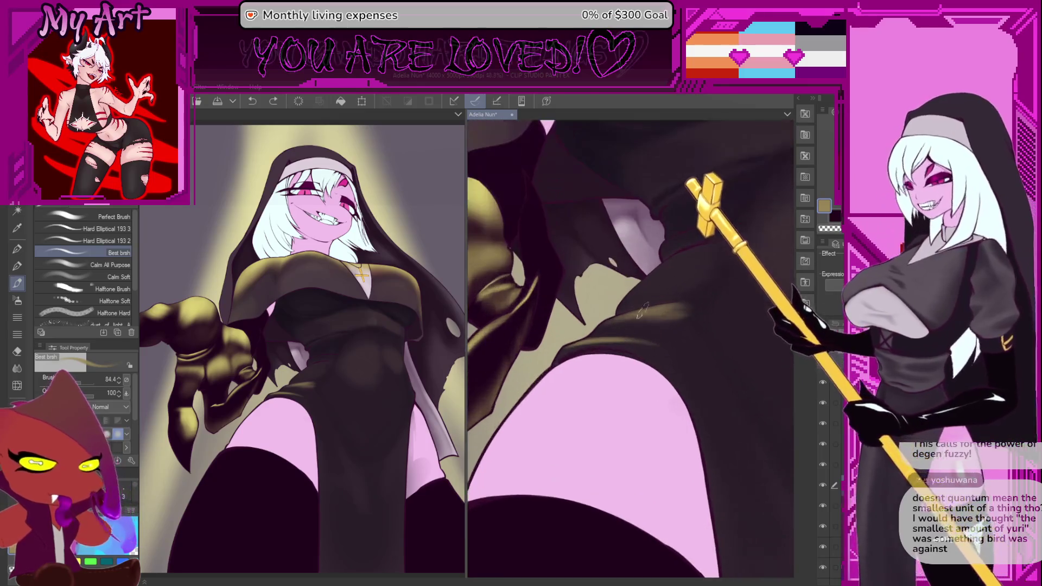
drag(583, 365, 611, 348)
key(ctrl+z)
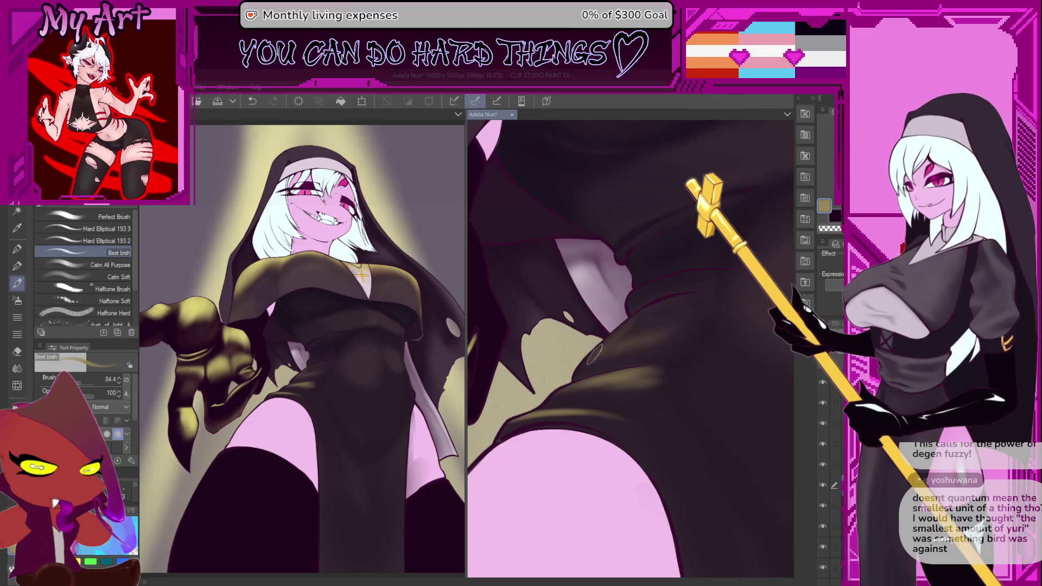
drag(666, 316, 673, 305)
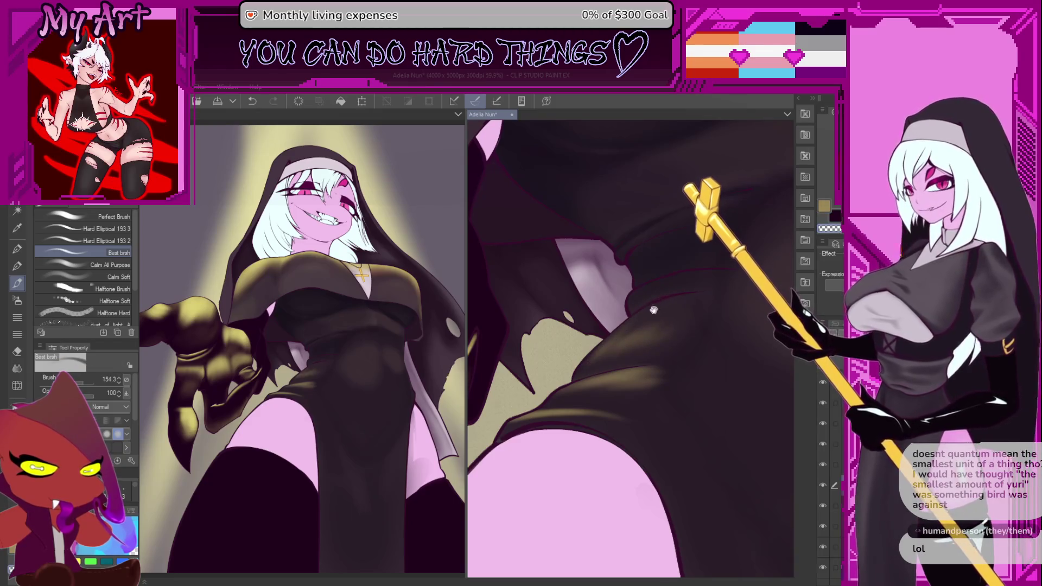
scroll(645, 323, up, 2)
scroll(642, 326, down, 1)
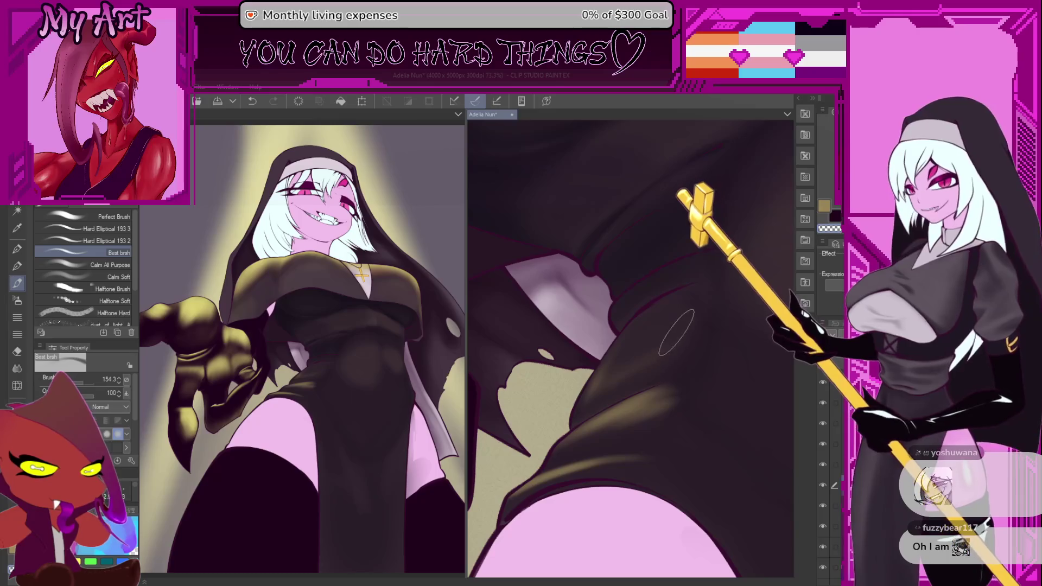
Step: Rotate and pan the robe close-up and eyedrop a dark robe colour
key(minus)
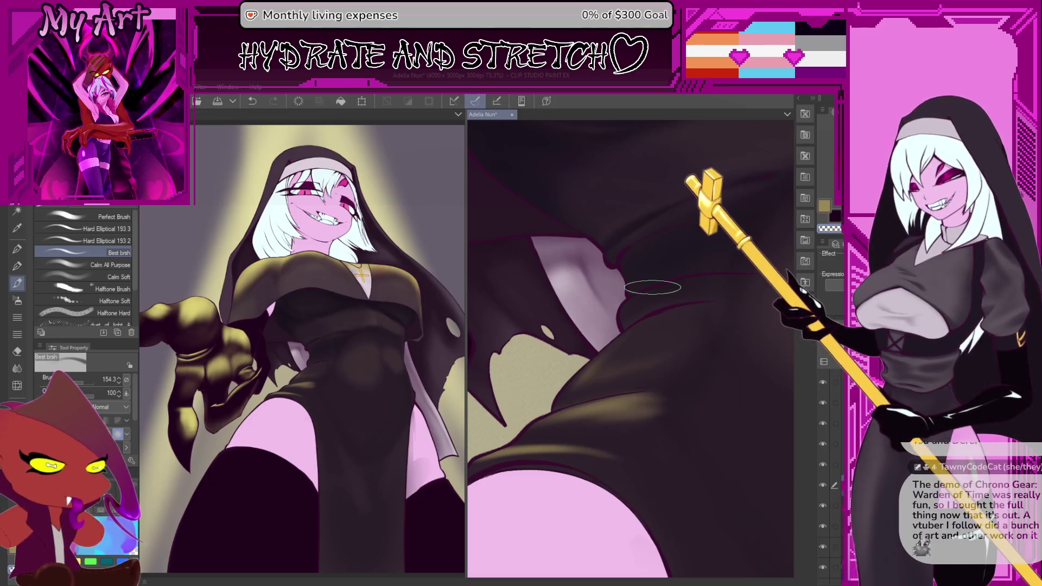
scroll(606, 302, up, 1)
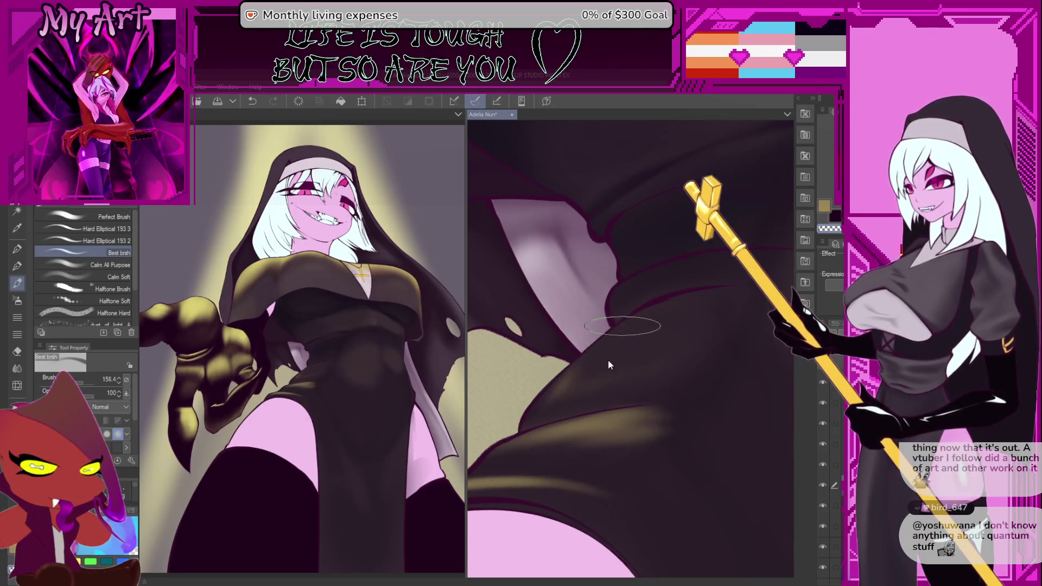
mouse_move(616, 337)
mouse_down()
mouse_move(655, 430)
mouse_move(642, 434)
mouse_up()
scroll(656, 430, down, 2)
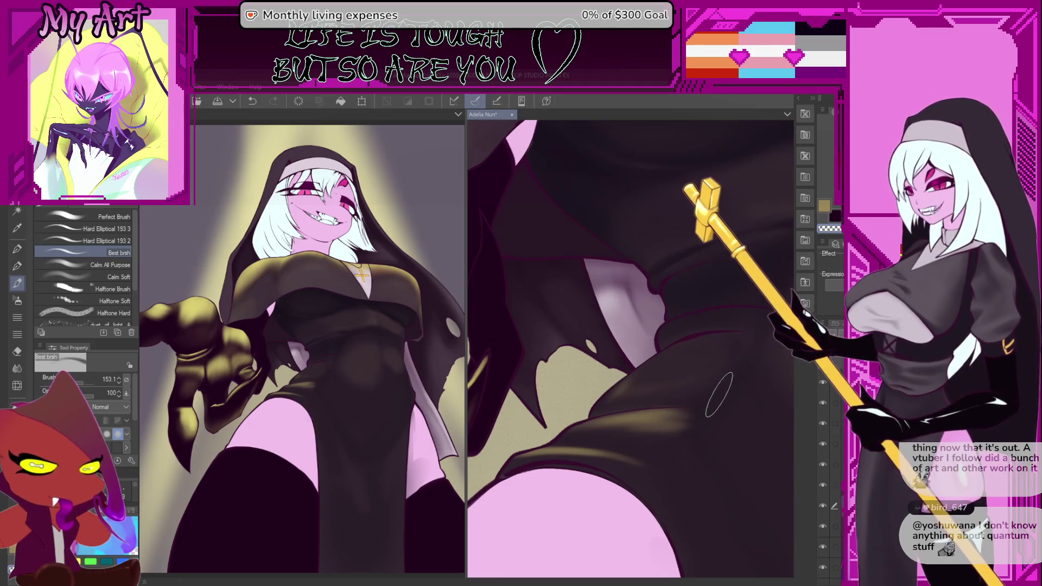
mouse_move(714, 393)
mouse_down()
mouse_move(693, 350)
mouse_move(703, 326)
mouse_move(700, 347)
mouse_up()
alt+click(697, 348)
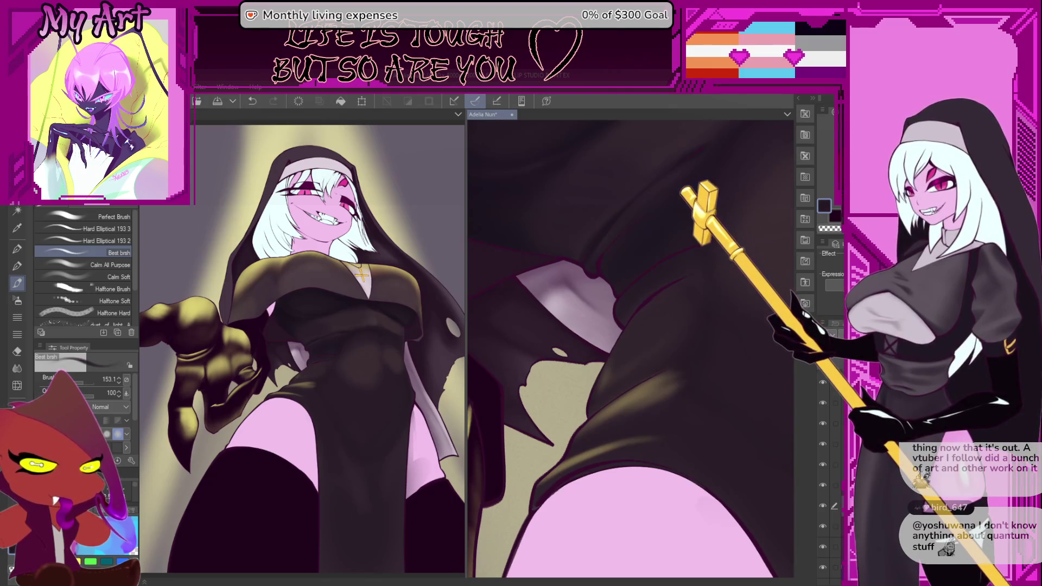
drag(618, 437, 629, 434)
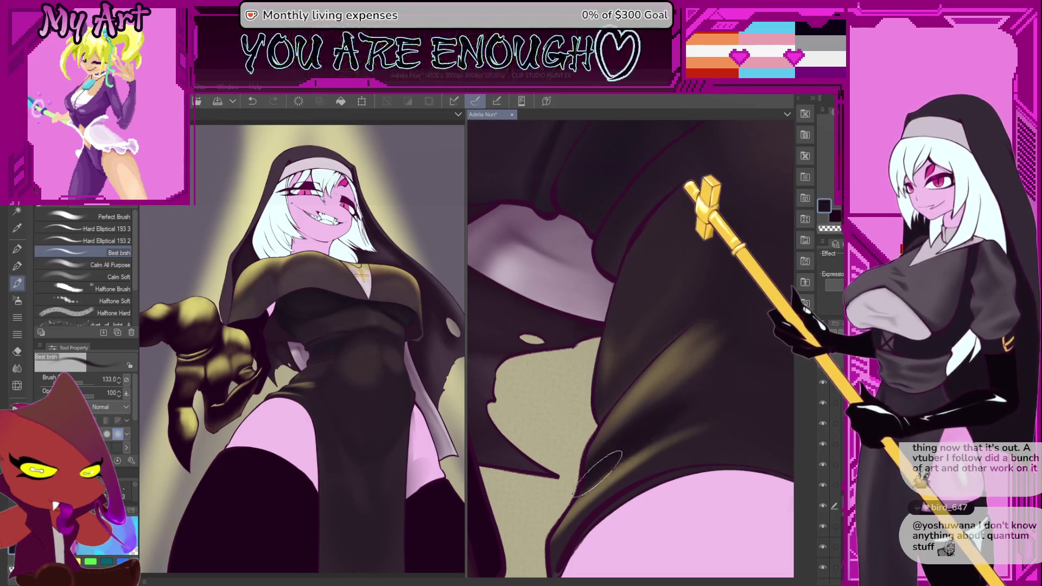
Step: Rotate the close-up so the pink thigh sits lower left beside the robe
mouse_move(700, 390)
mouse_down()
mouse_move(495, 414)
mouse_move(554, 464)
mouse_up()
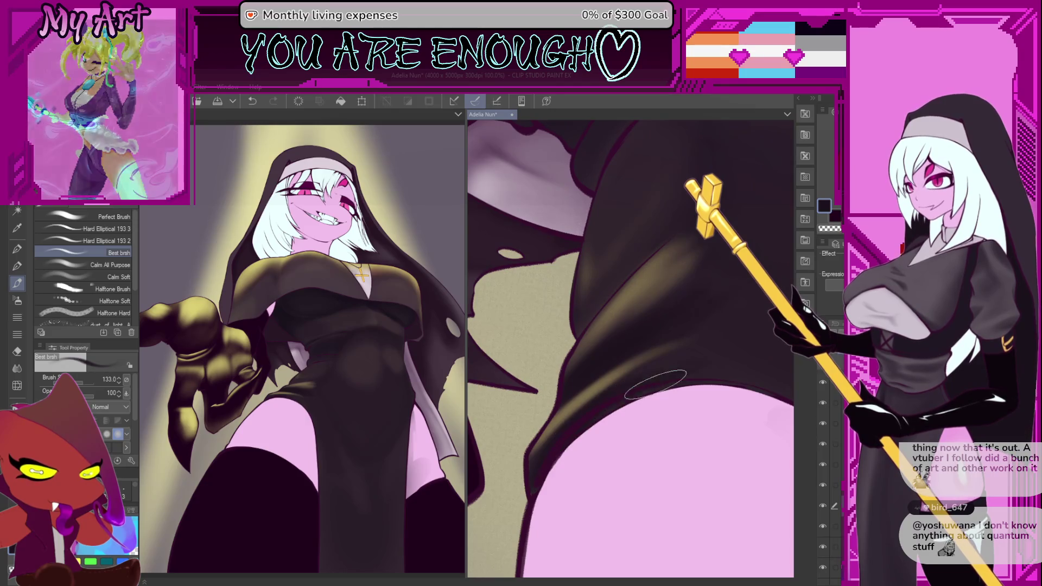
mouse_move(686, 379)
mouse_down()
mouse_move(624, 431)
mouse_move(605, 365)
mouse_move(638, 450)
mouse_up()
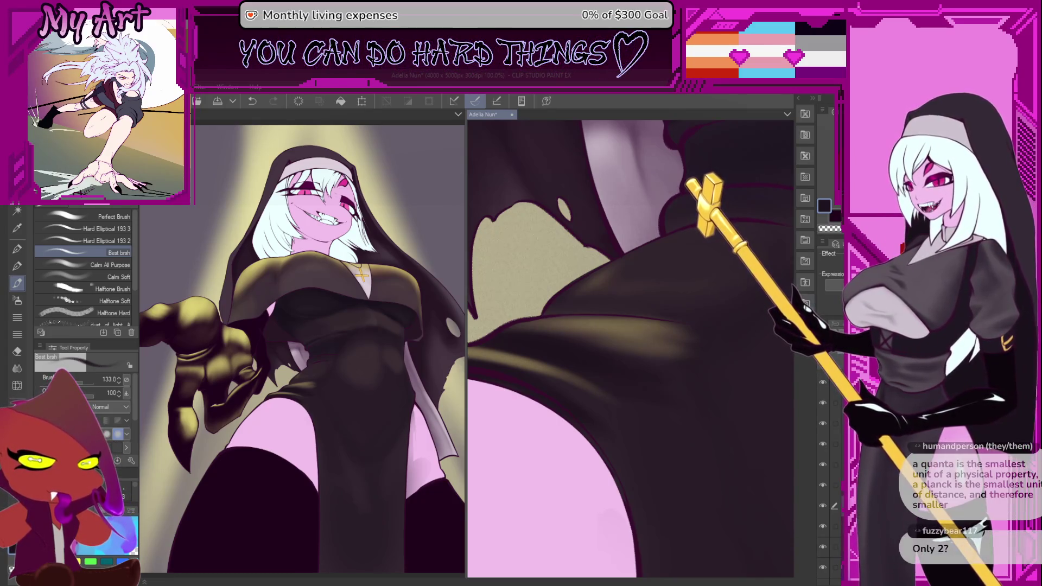
Step: Save the nun illustration with Ctrl+S, then zoom the right canvas view
mouse_move(653, 382)
mouse_down()
mouse_move(673, 418)
mouse_move(681, 398)
mouse_up()
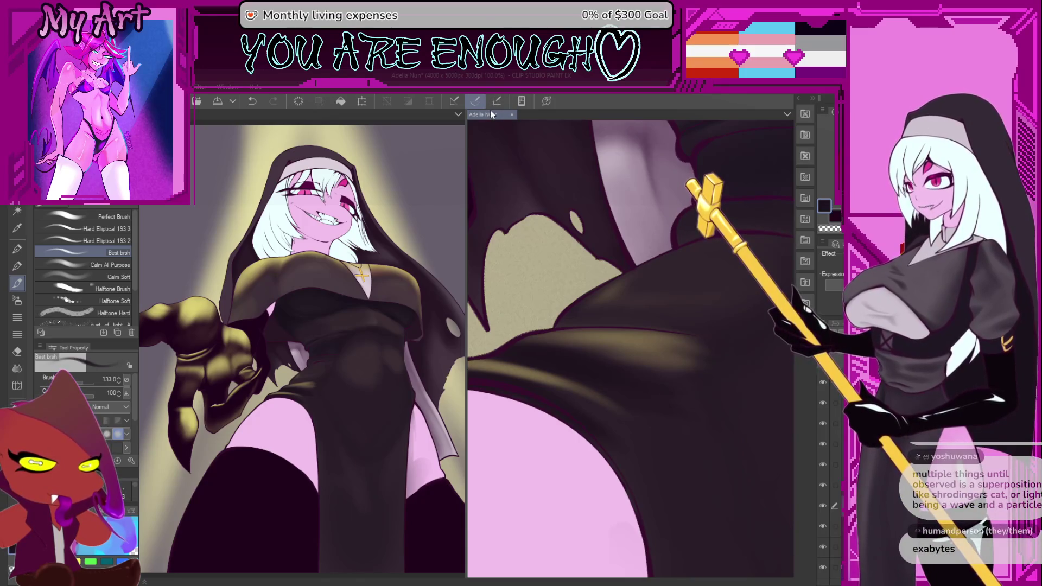
key(ctrl+s)
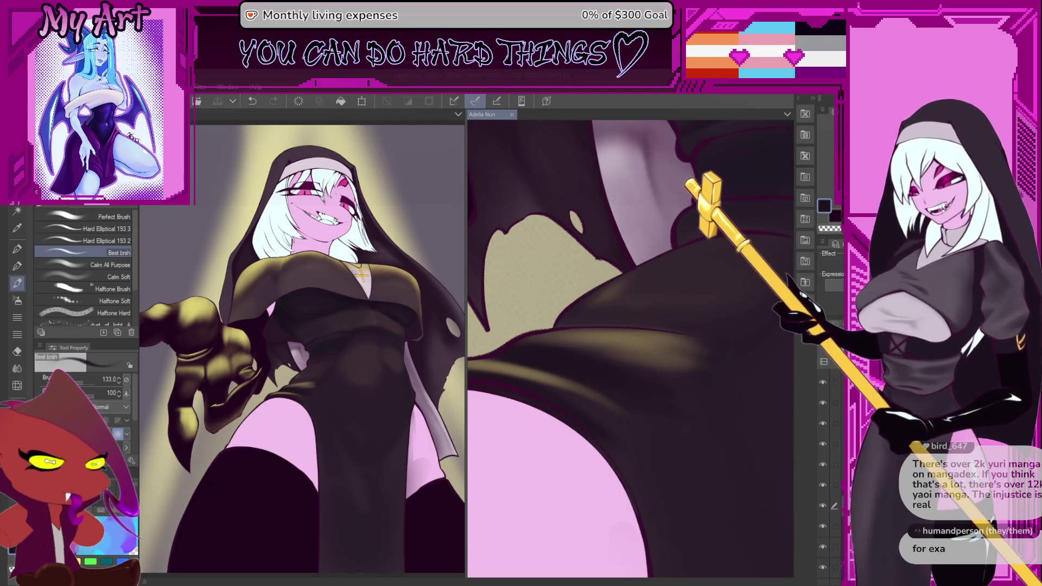
scroll(742, 307, down, 3)
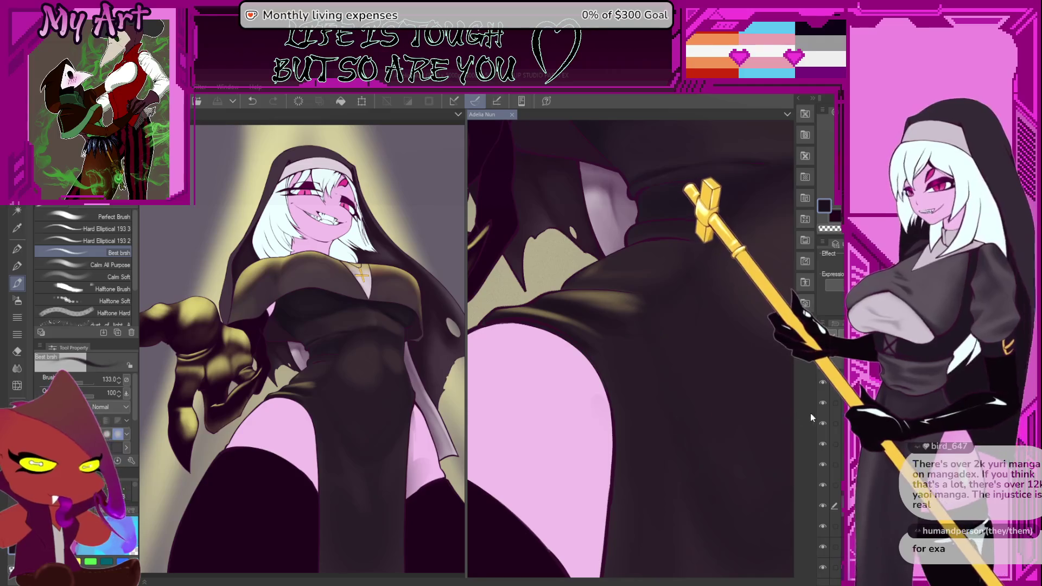
scroll(784, 393, down, 5)
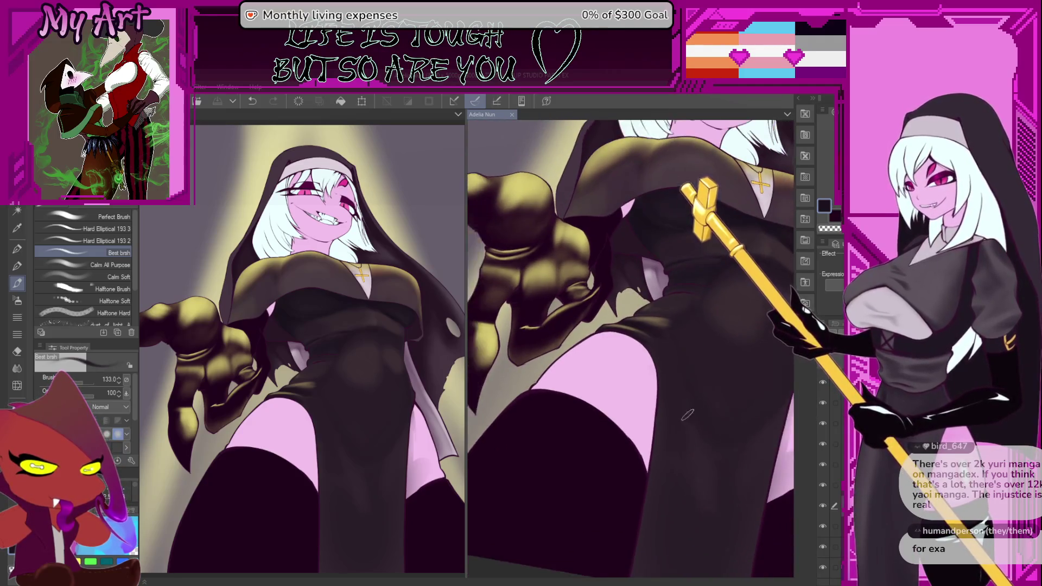
Step: Move the close-up from the thigh to the torso and switch to the soft airbrush
scroll(687, 446, down, 2)
scroll(687, 446, up, 5)
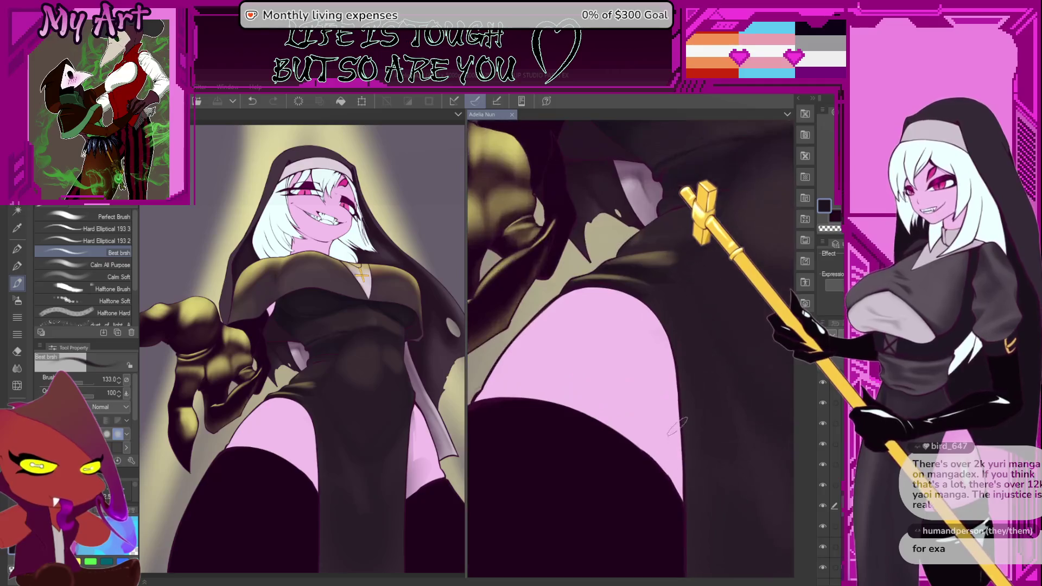
mouse_move(662, 427)
mouse_down()
mouse_move(526, 430)
mouse_move(600, 383)
mouse_move(580, 369)
mouse_move(602, 434)
mouse_move(594, 412)
mouse_move(648, 497)
mouse_move(570, 337)
mouse_up()
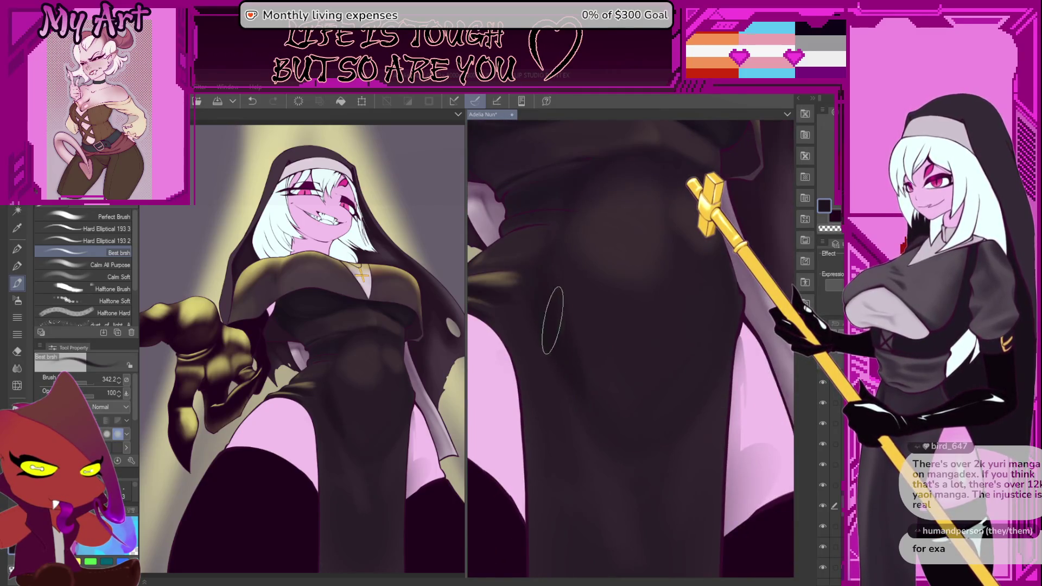
key(b)
key(minus)
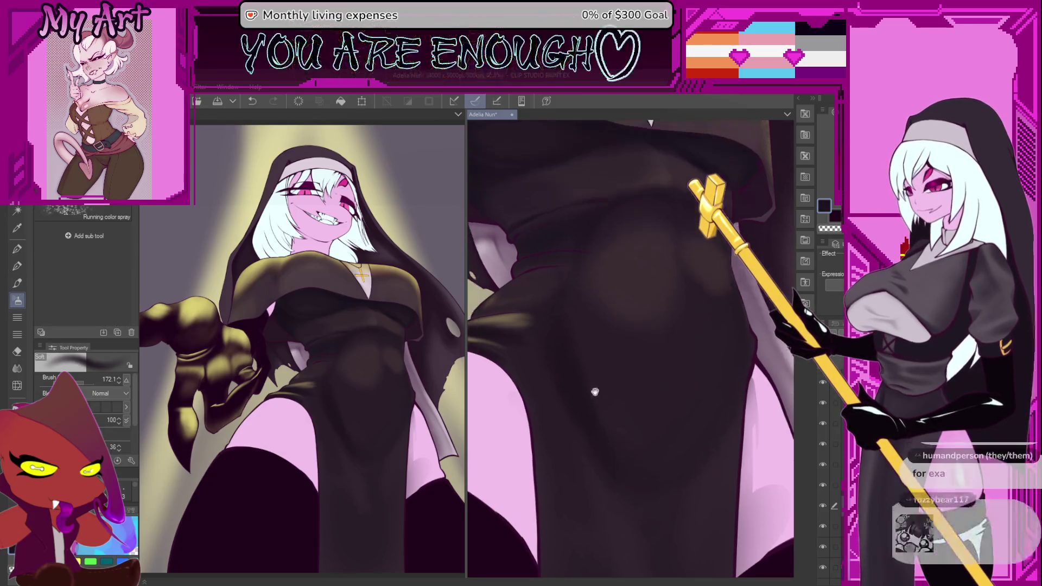
Step: Try airbrush sizes between about 195 and 442, settling smaller for finer shading
drag(651, 449, 633, 402)
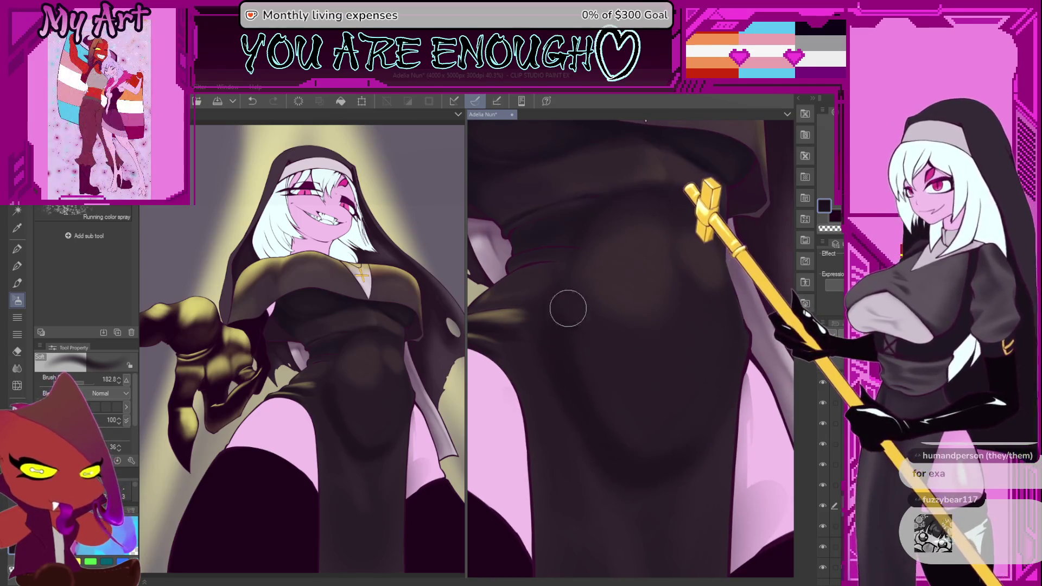
key(bracketright)
key(bracketleft)
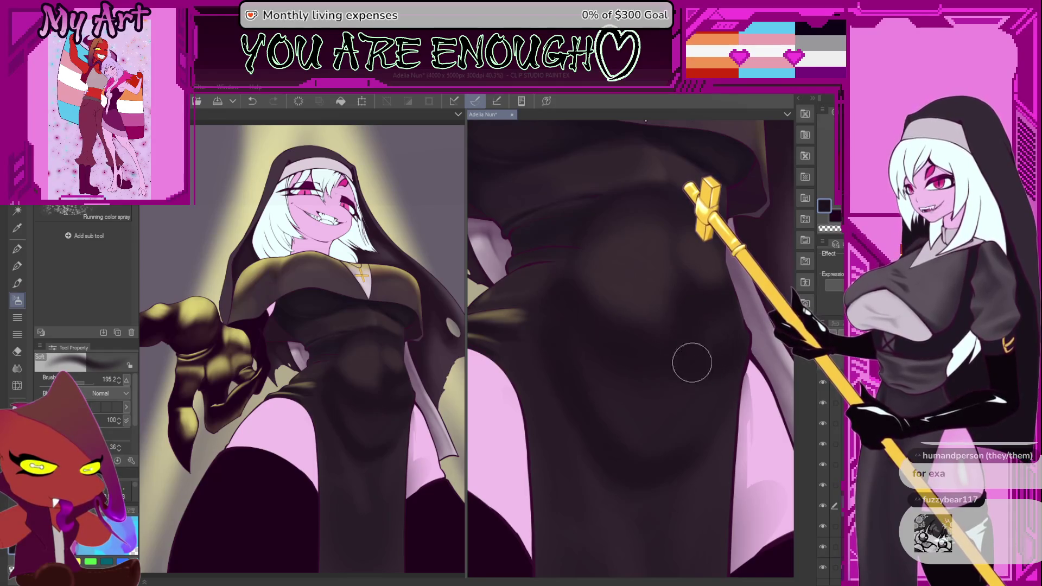
key(bracketright)
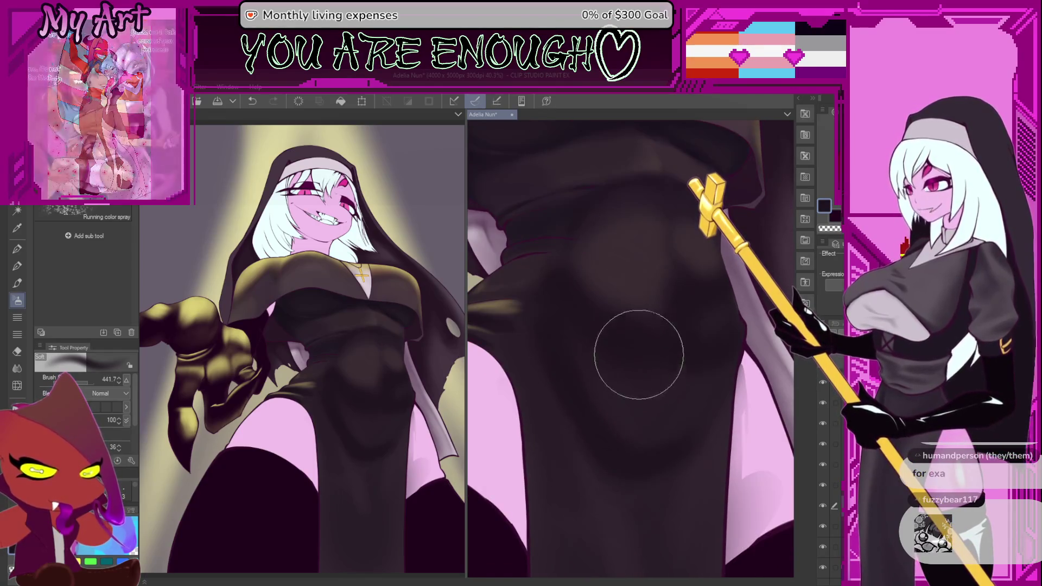
key(bracketleft)
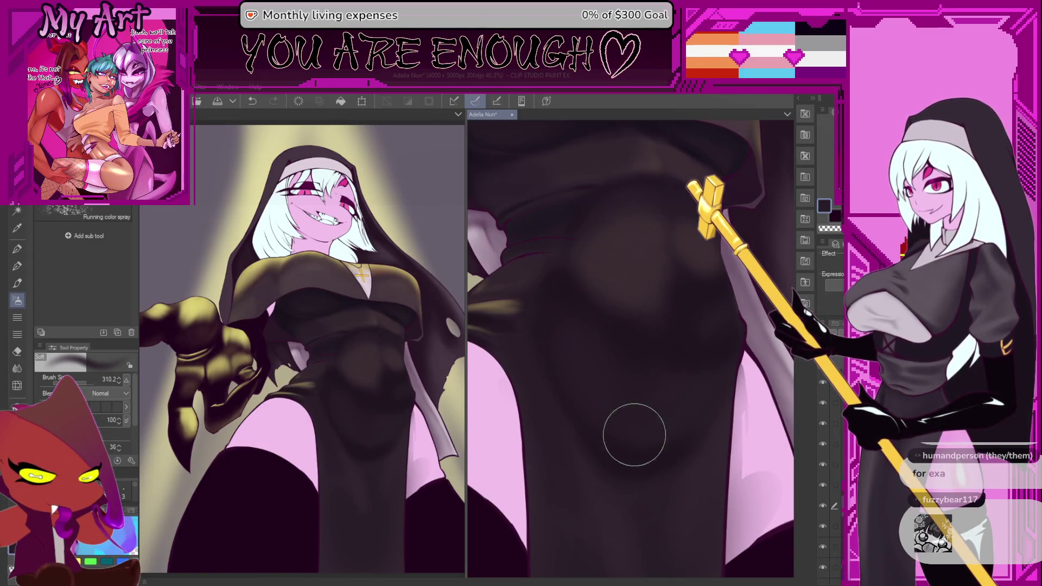
key(bracketleft)
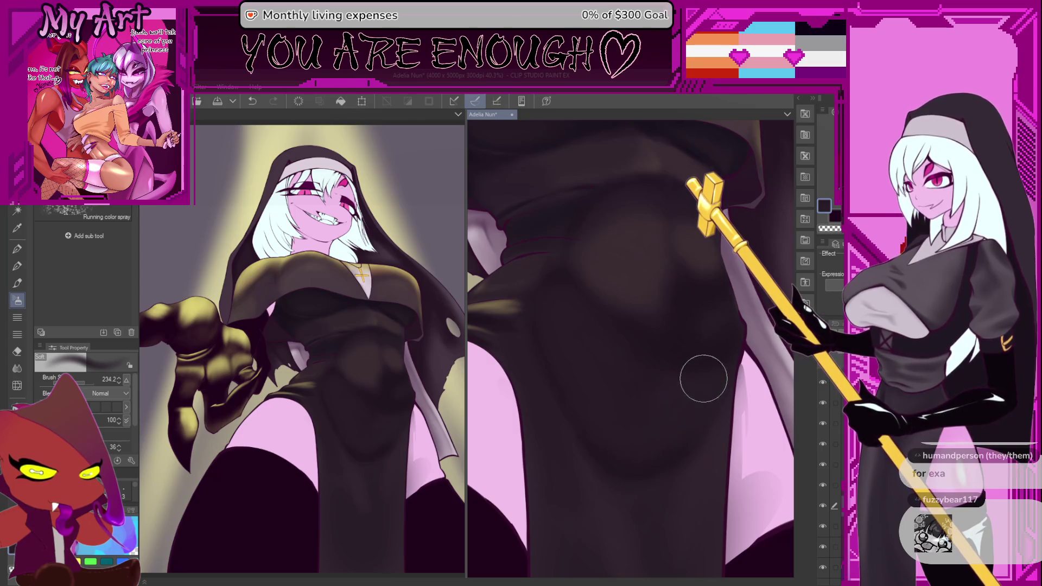
Step: Frame the neckline and stomach area and reduce the brush size further
drag(693, 325, 636, 412)
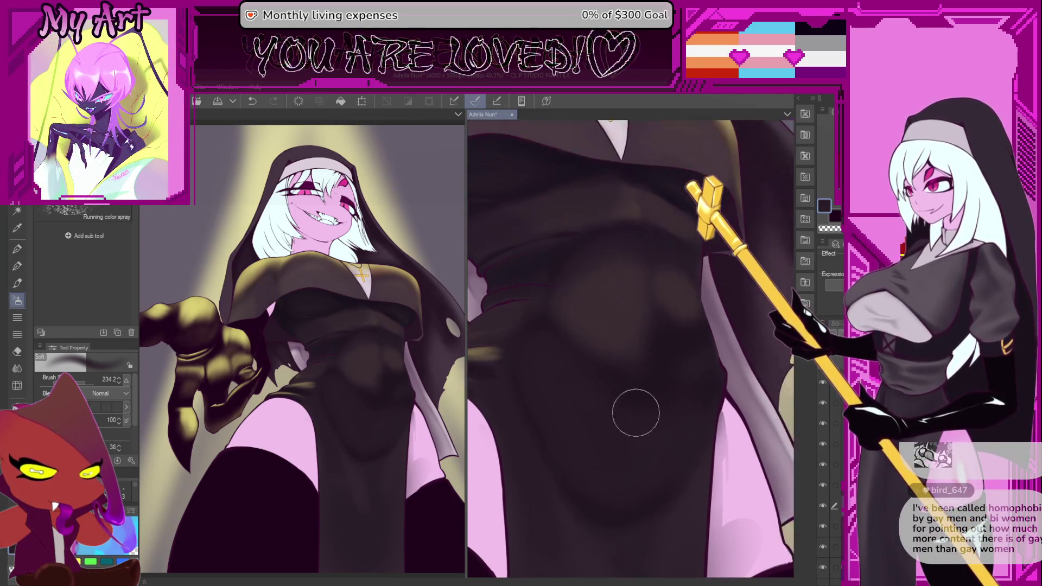
mouse_move(576, 386)
mouse_down()
mouse_move(510, 368)
mouse_move(701, 396)
mouse_move(651, 347)
mouse_move(677, 380)
mouse_up()
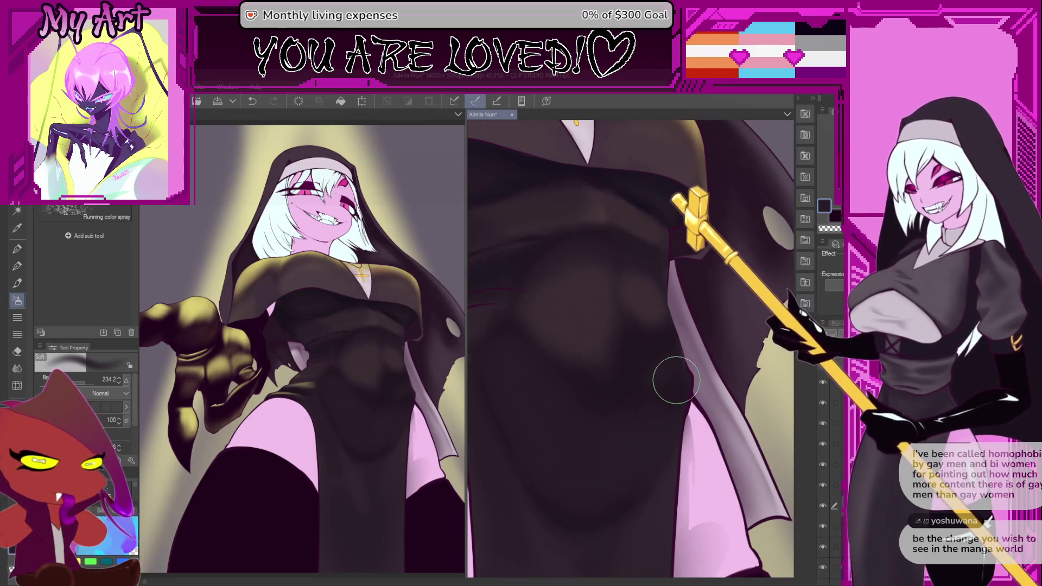
mouse_move(677, 380)
mouse_down()
mouse_move(663, 384)
mouse_move(654, 357)
mouse_move(675, 372)
mouse_move(668, 356)
mouse_move(668, 377)
mouse_up()
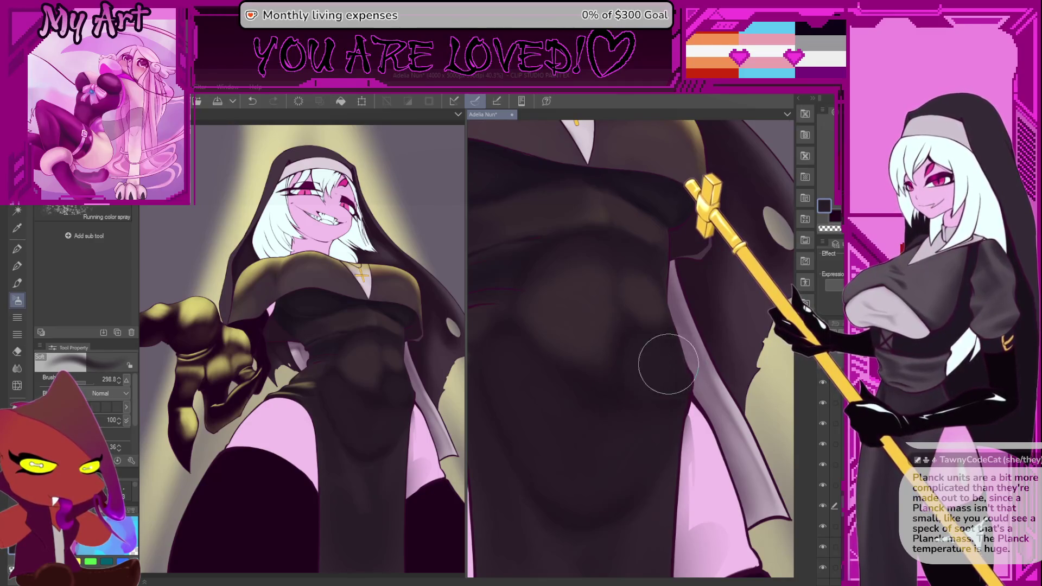
drag(667, 350, 666, 404)
drag(623, 365, 615, 332)
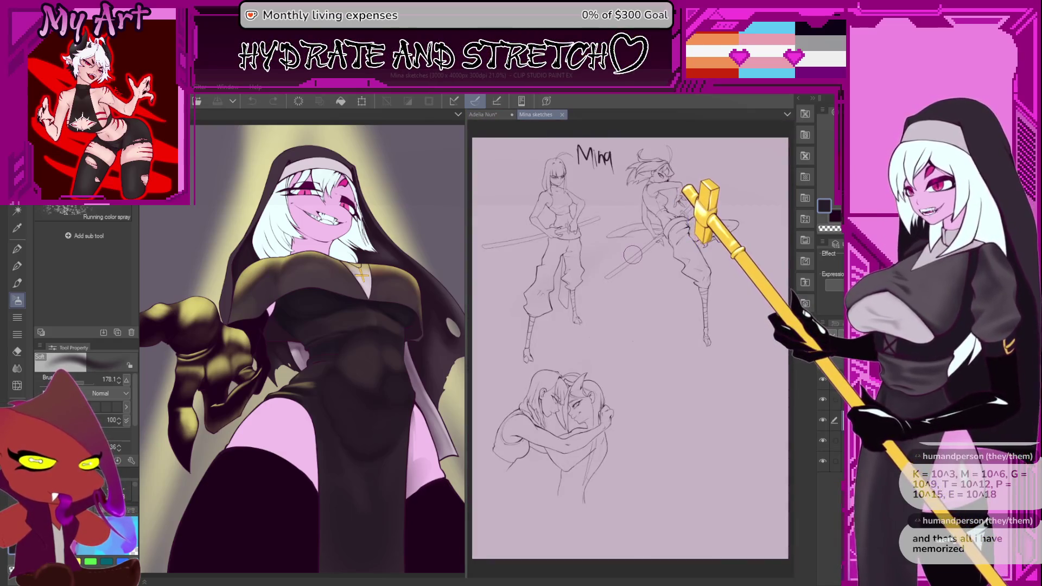
Step: Zoom in on the hugging sketch in the Mina sketches document
scroll(632, 256, up, 5)
mouse_move(605, 434)
mouse_down()
mouse_move(667, 408)
mouse_move(700, 477)
mouse_up()
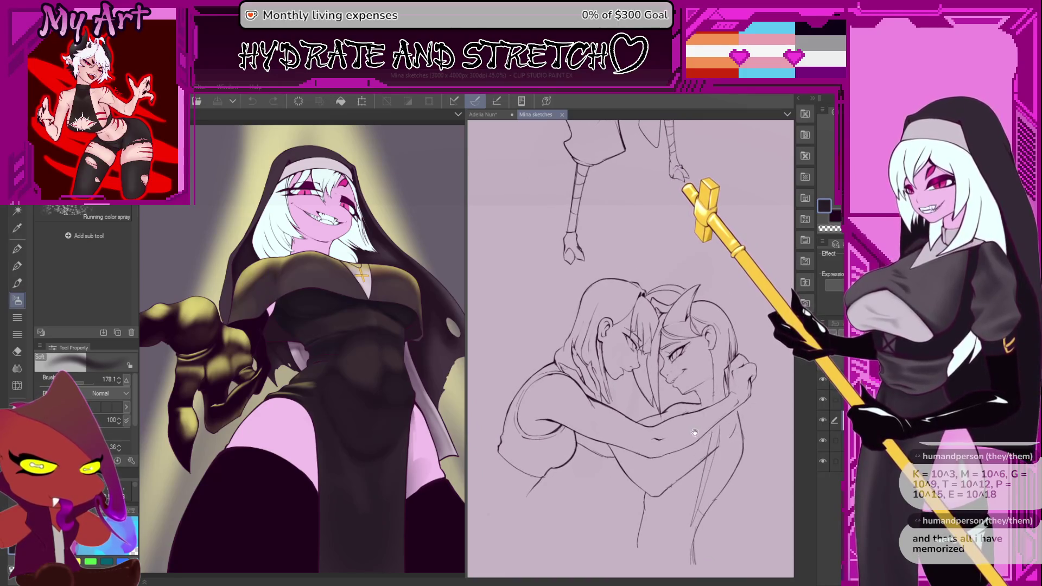
drag(695, 433, 671, 421)
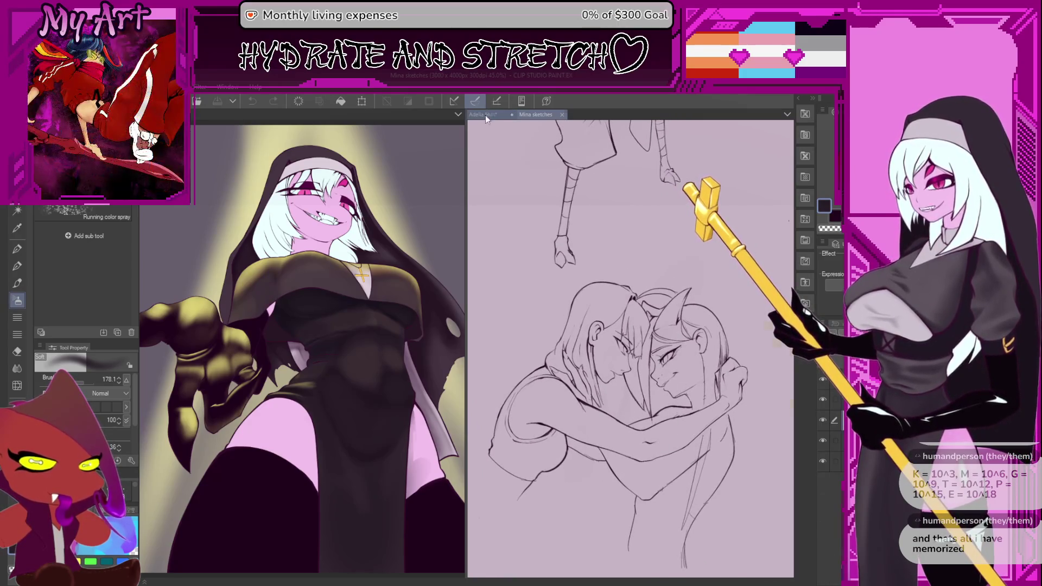
Step: Return to the nun painting and adjust its view
click(485, 115)
drag(660, 368, 668, 337)
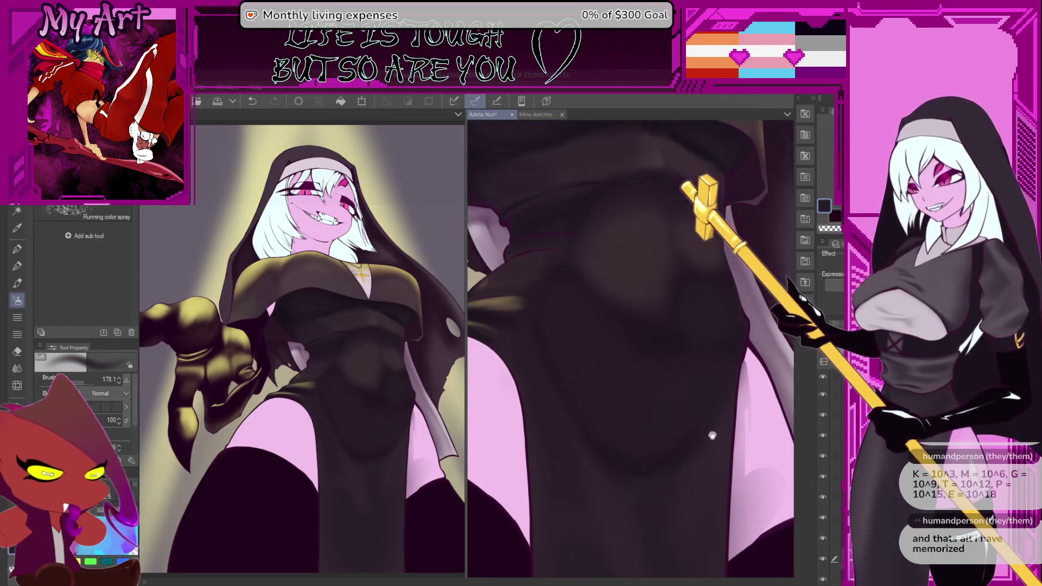
scroll(696, 443, down, 2)
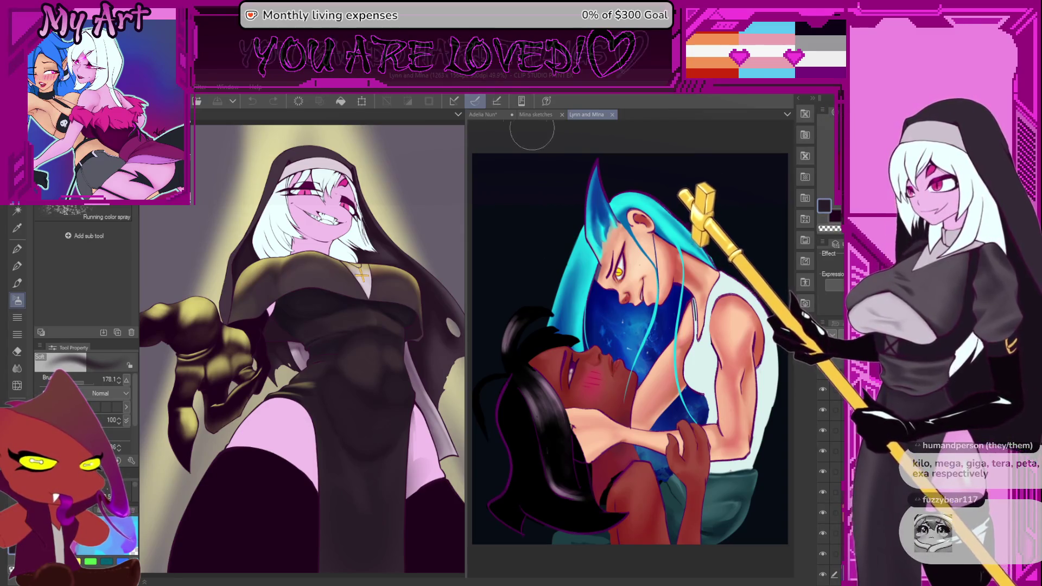
Step: Back in the nun painting, centre the torso and chest in view and enlarge the brush
click(489, 115)
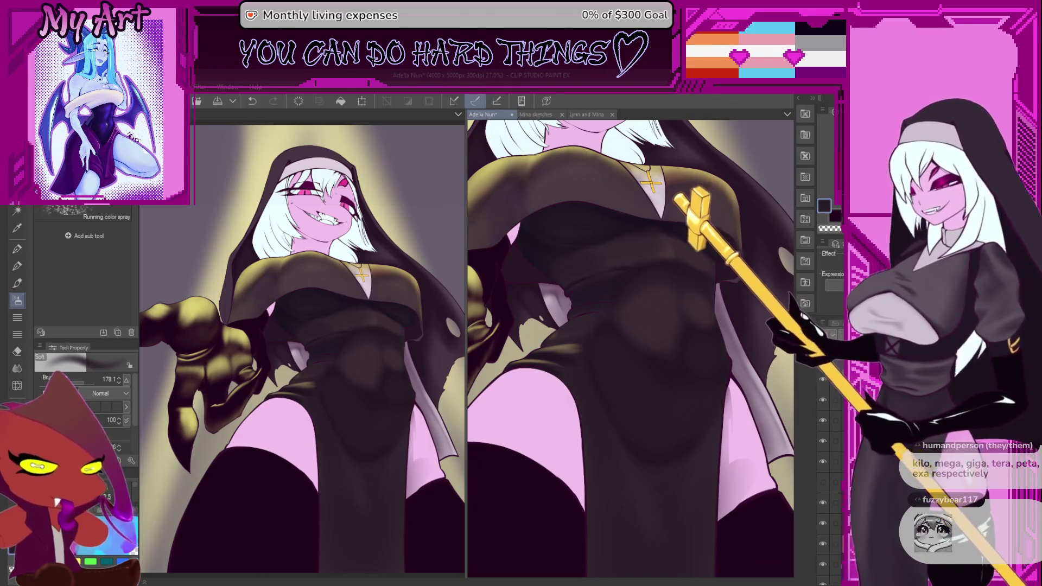
scroll(706, 347, down, 3)
scroll(730, 384, up, 3)
scroll(730, 383, up, 3)
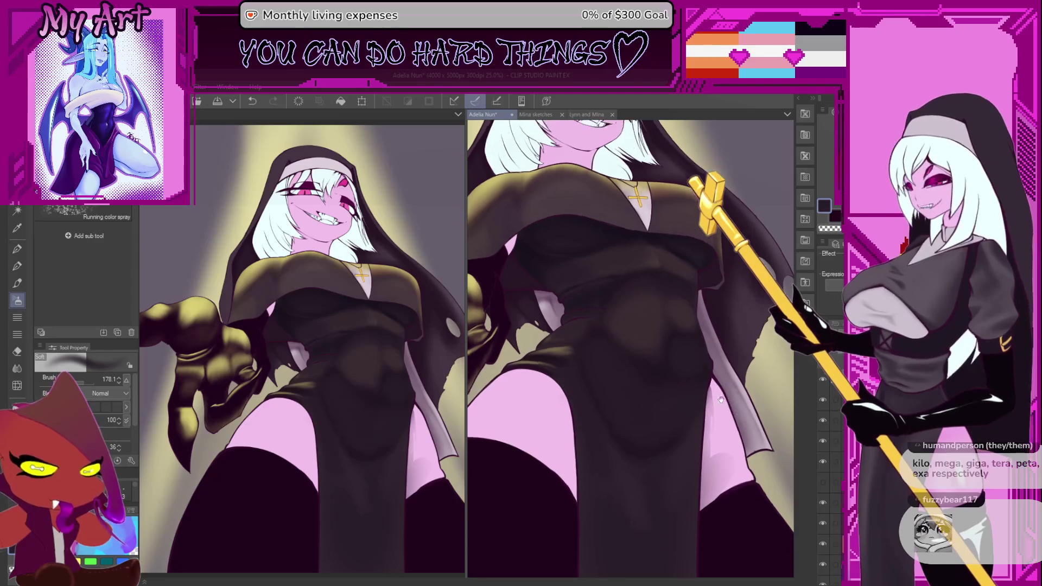
mouse_move(694, 407)
mouse_down()
mouse_move(601, 421)
mouse_move(610, 412)
mouse_up()
drag(609, 368, 677, 367)
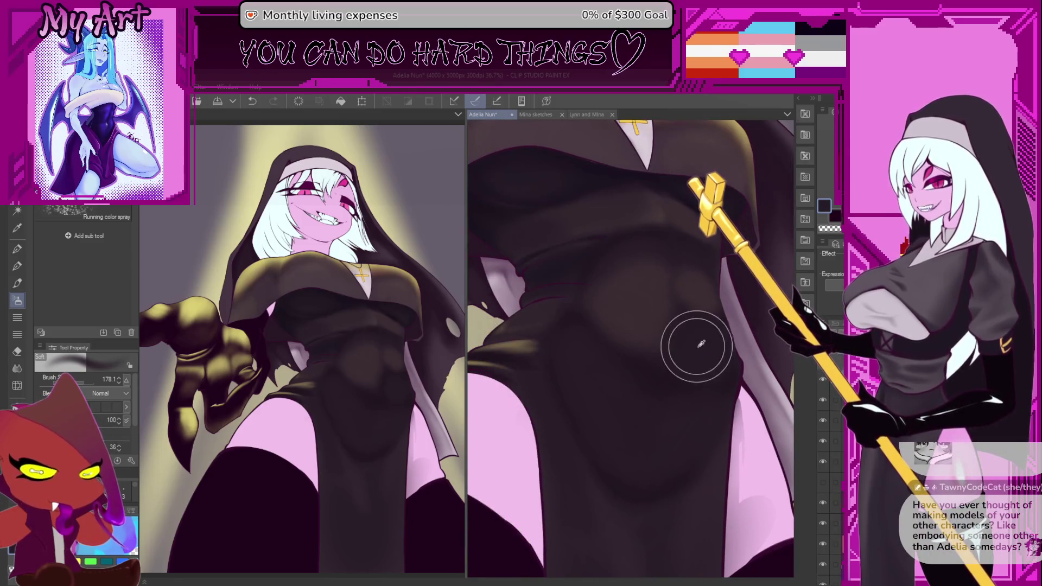
key(bracketright)
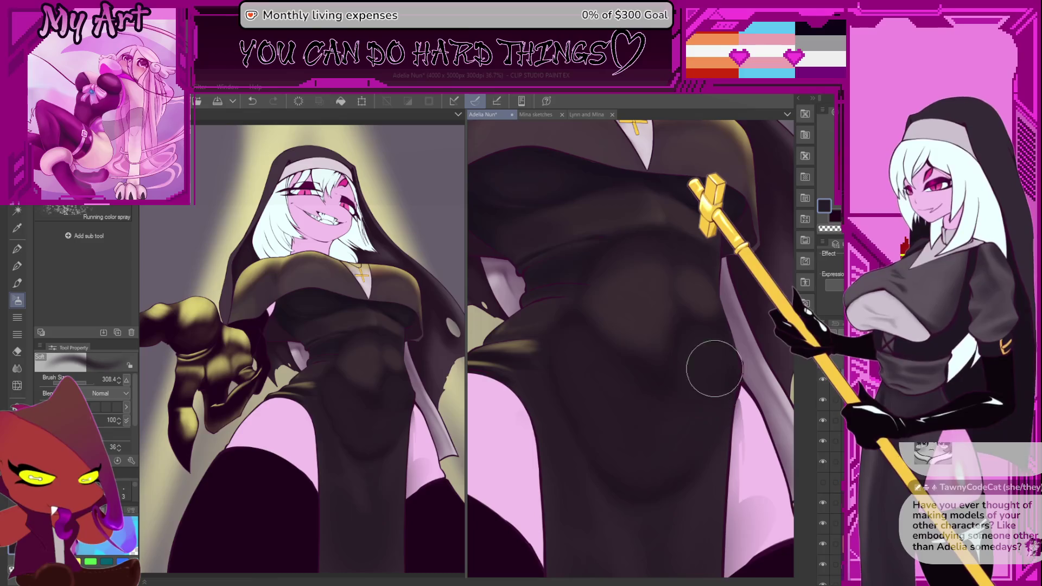
drag(694, 370, 691, 411)
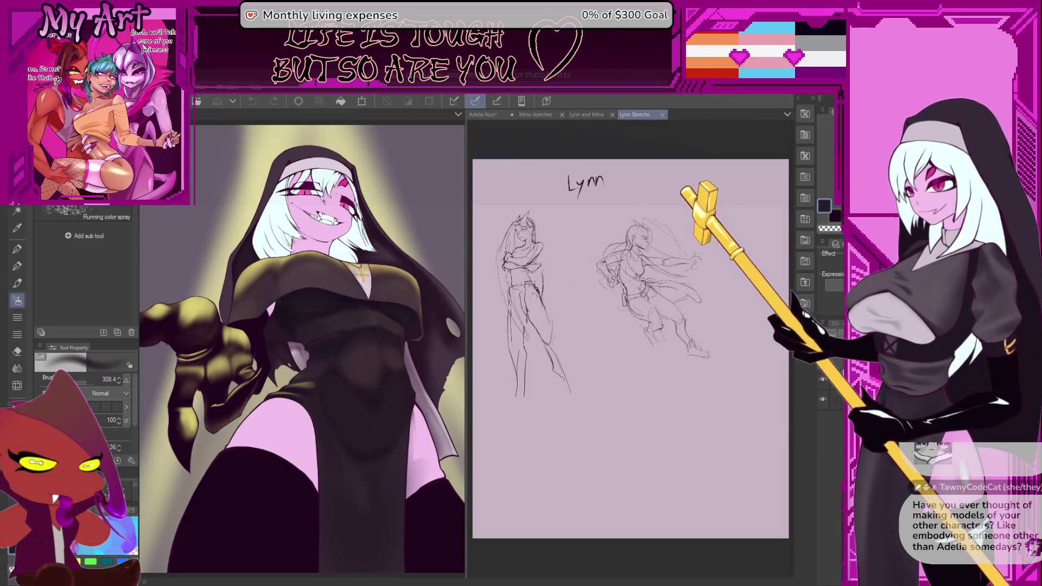
Step: Zoom into the Lynn sketches, then return to the Adelia Nun painting and zoom out
scroll(630, 347, up, 2)
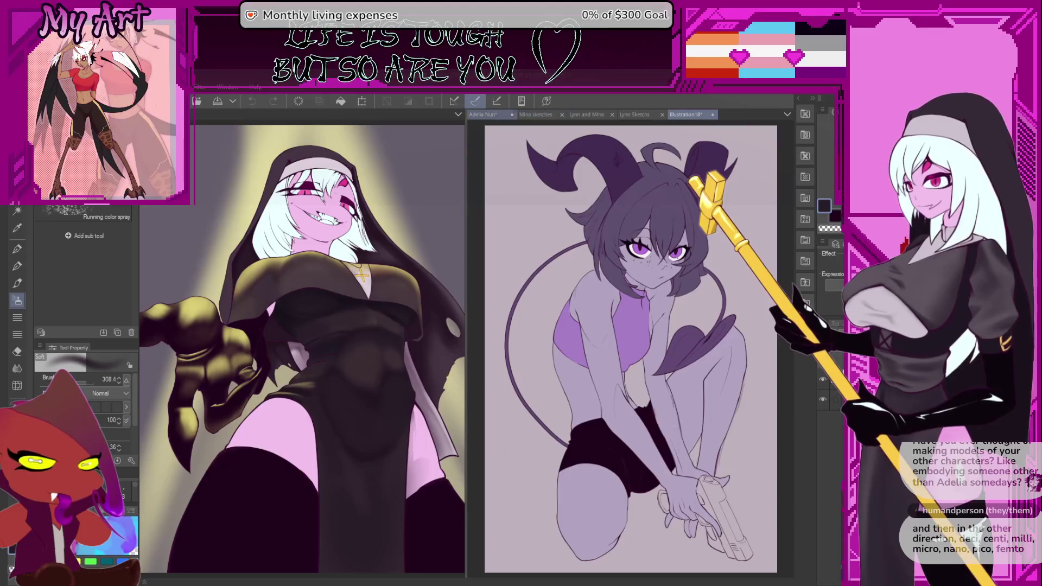
click(490, 115)
scroll(673, 341, down, 5)
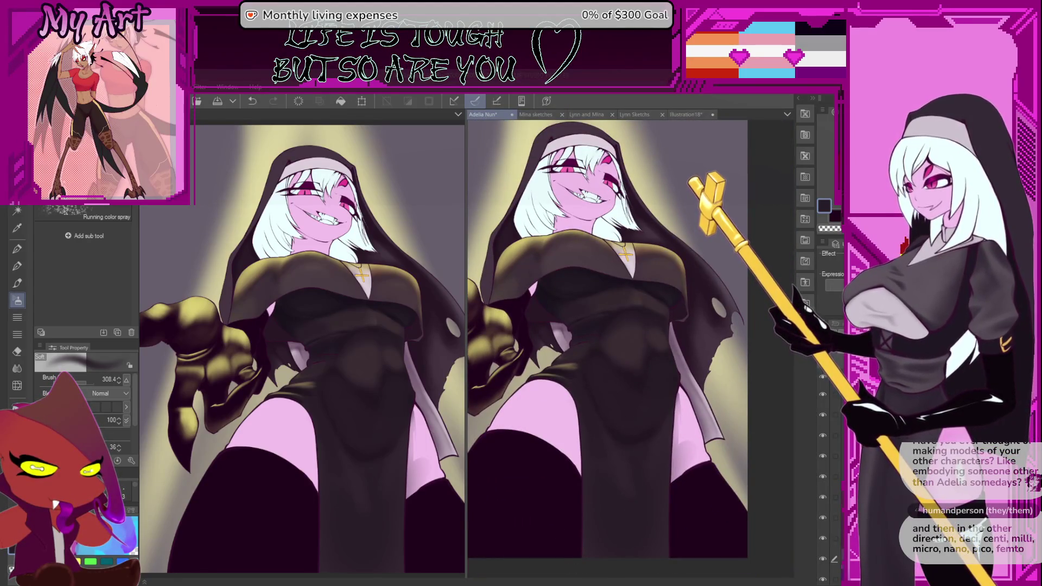
Step: Pan from the torso and chest down to bring the hand and legs into view
scroll(621, 327, up, 5)
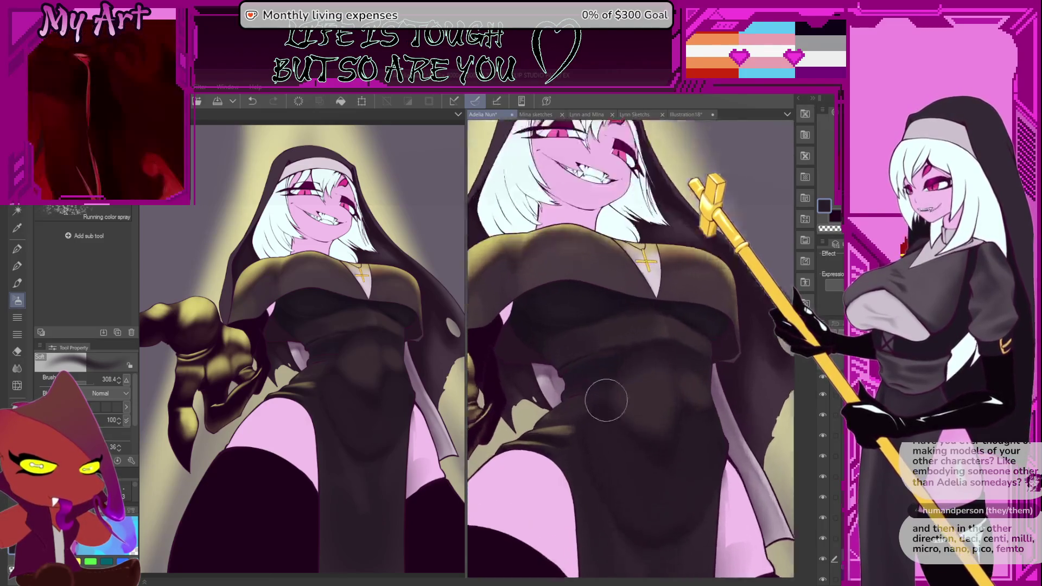
drag(543, 388, 634, 394)
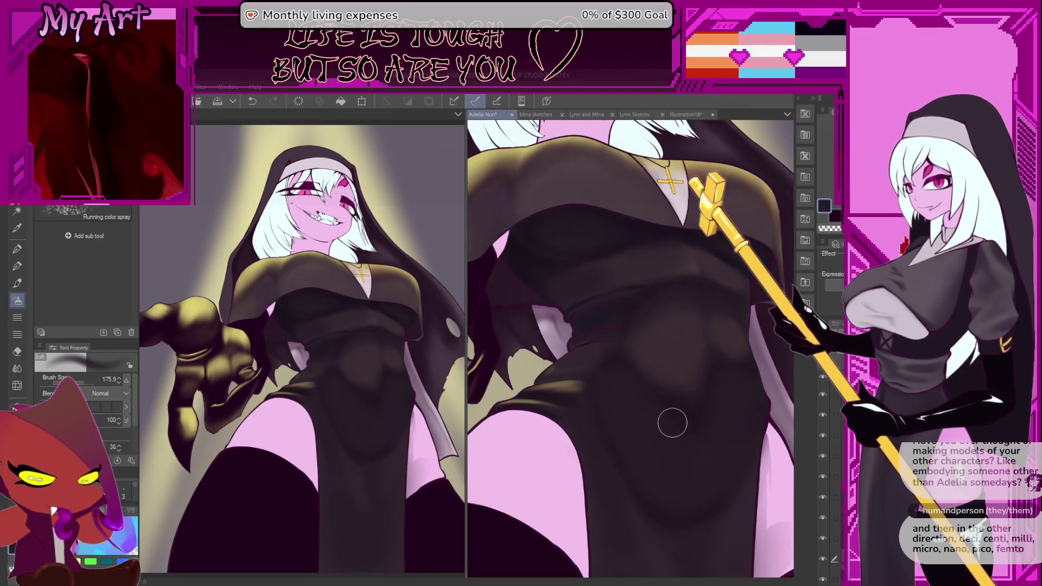
mouse_move(664, 463)
mouse_down()
mouse_move(625, 380)
mouse_move(646, 417)
mouse_up()
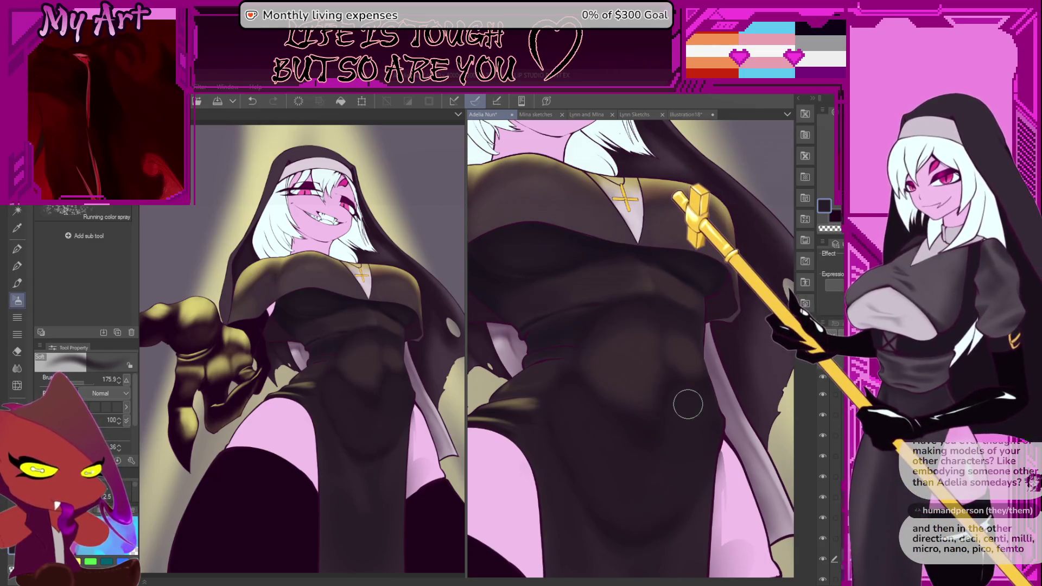
drag(656, 389, 678, 405)
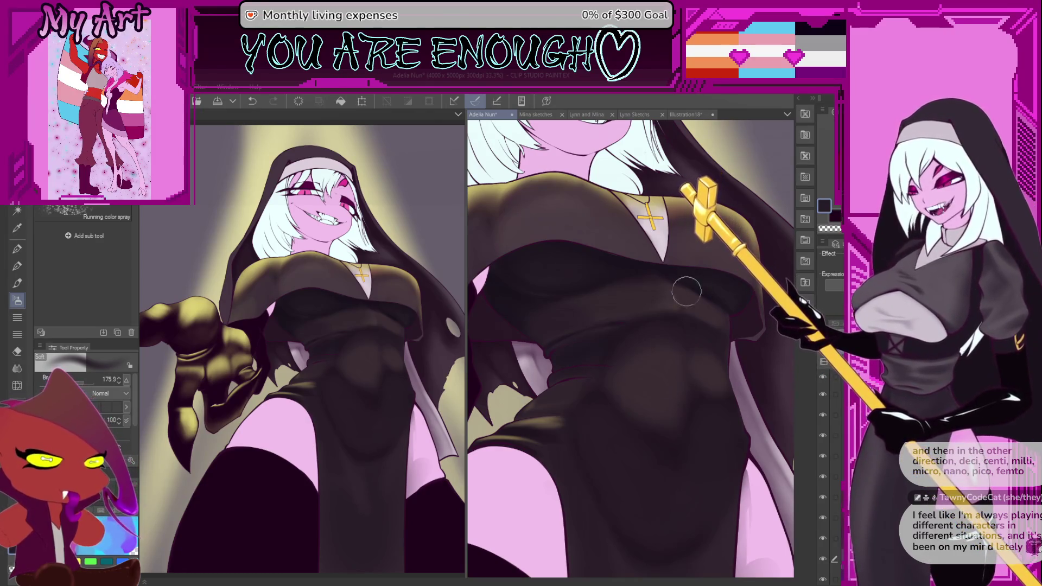
scroll(618, 366, down, 3)
scroll(618, 365, up, 4)
mouse_move(640, 380)
mouse_down()
mouse_move(702, 426)
mouse_move(677, 439)
mouse_move(646, 419)
mouse_move(681, 372)
mouse_up()
scroll(676, 439, down, 4)
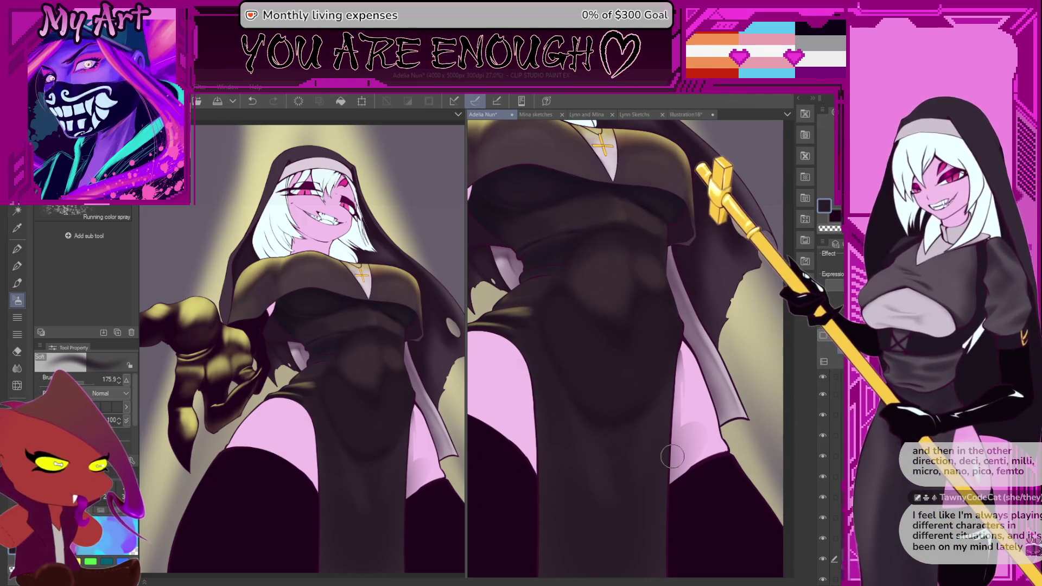
mouse_move(587, 343)
mouse_down()
mouse_move(678, 380)
mouse_move(760, 434)
mouse_up()
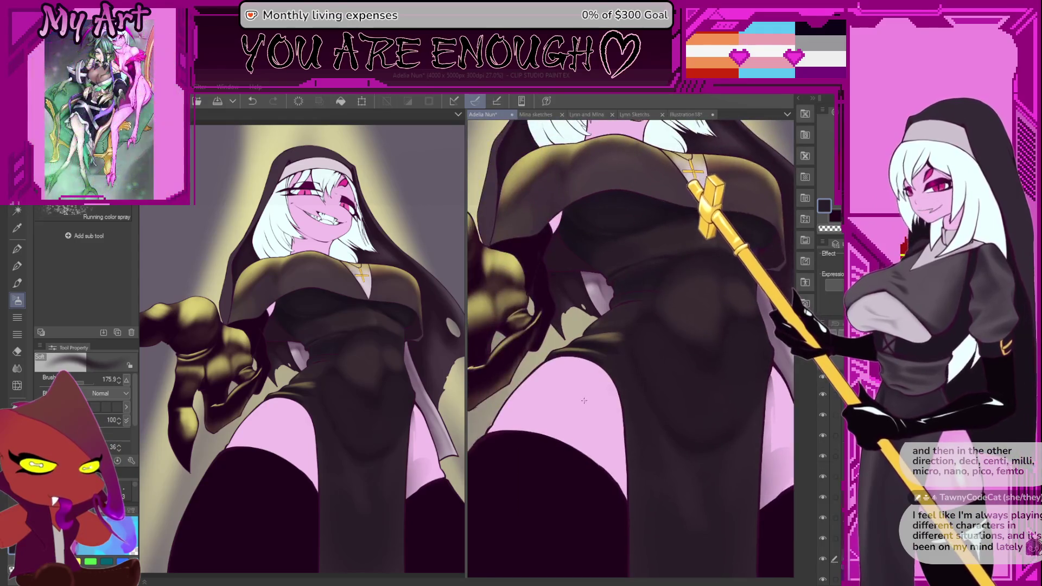
drag(691, 433, 681, 404)
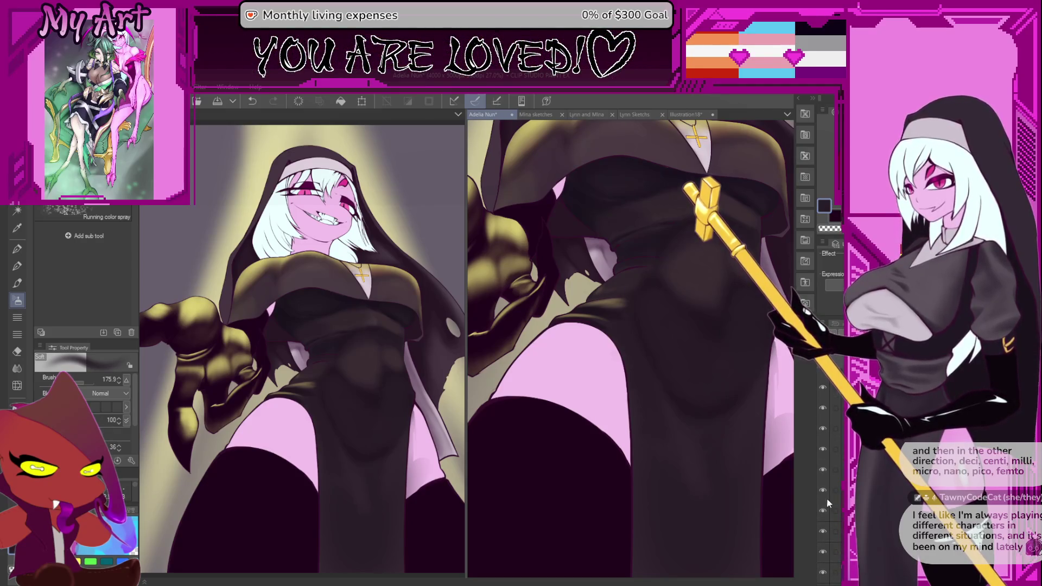
mouse_move(562, 396)
mouse_down()
mouse_move(551, 365)
mouse_move(578, 359)
mouse_up()
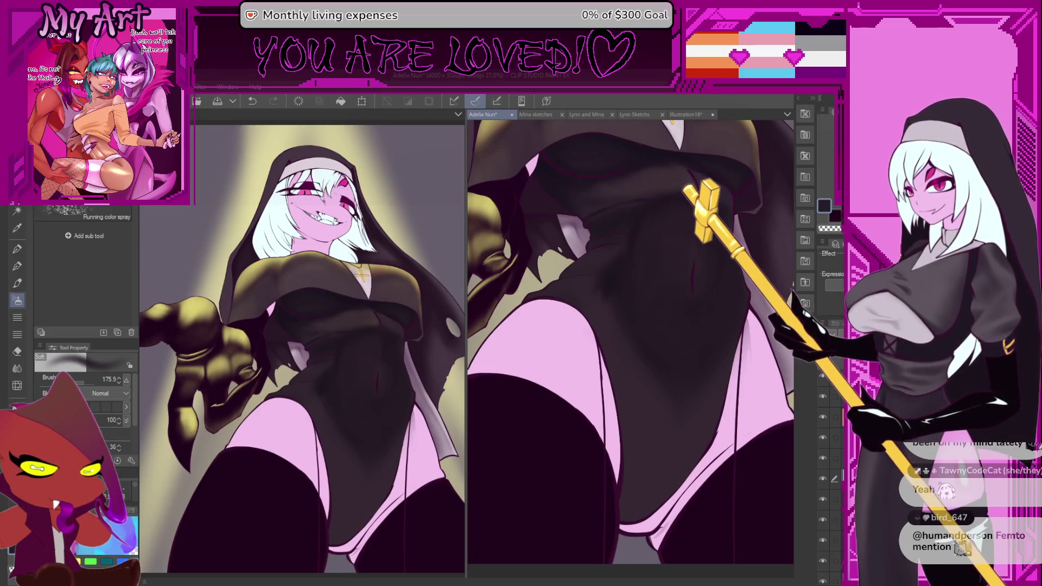
Step: Enlarge the brush and paint darker shading along the thigh edge
scroll(631, 347, up, 3)
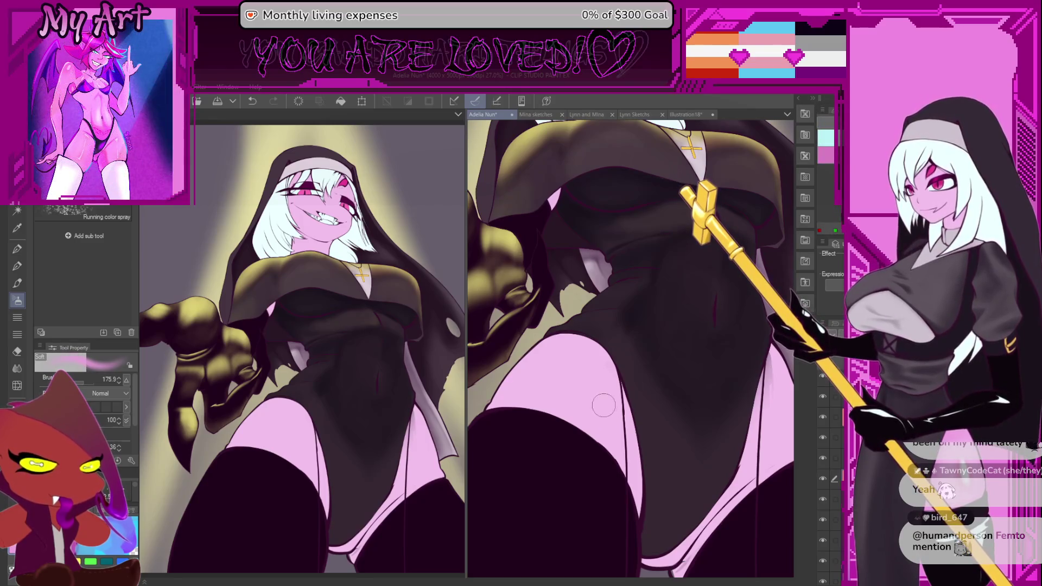
drag(613, 434, 613, 407)
key(bracketright)
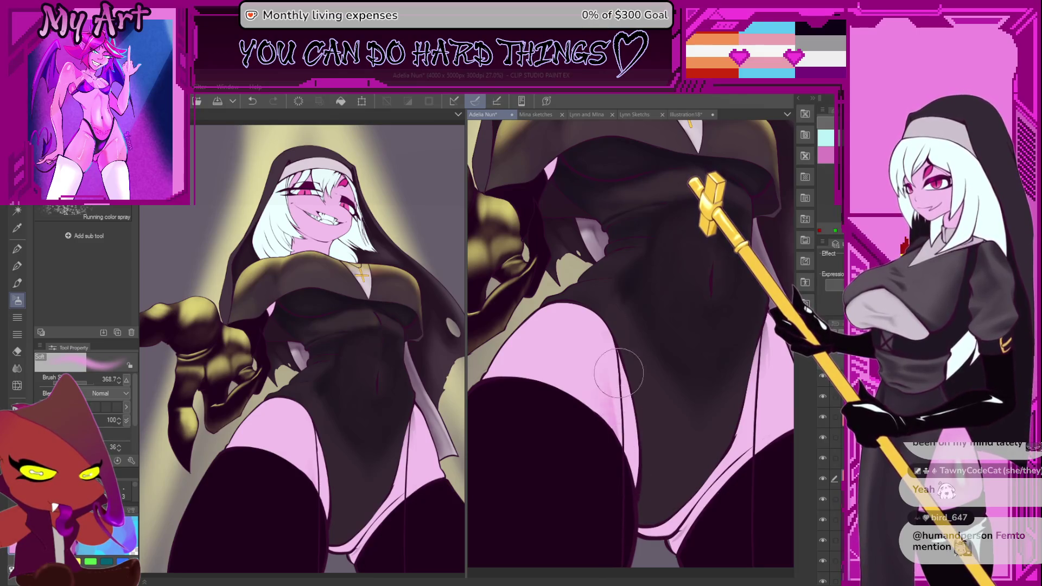
drag(608, 354, 587, 439)
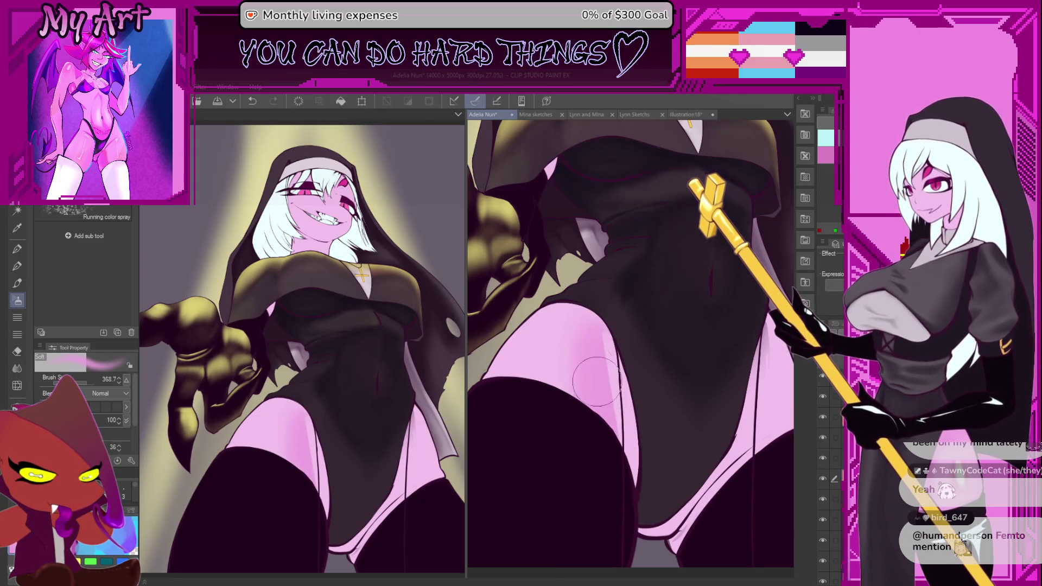
Step: Switch to the G-pen and zoom and rotate the view to line up the thigh edge
key(p)
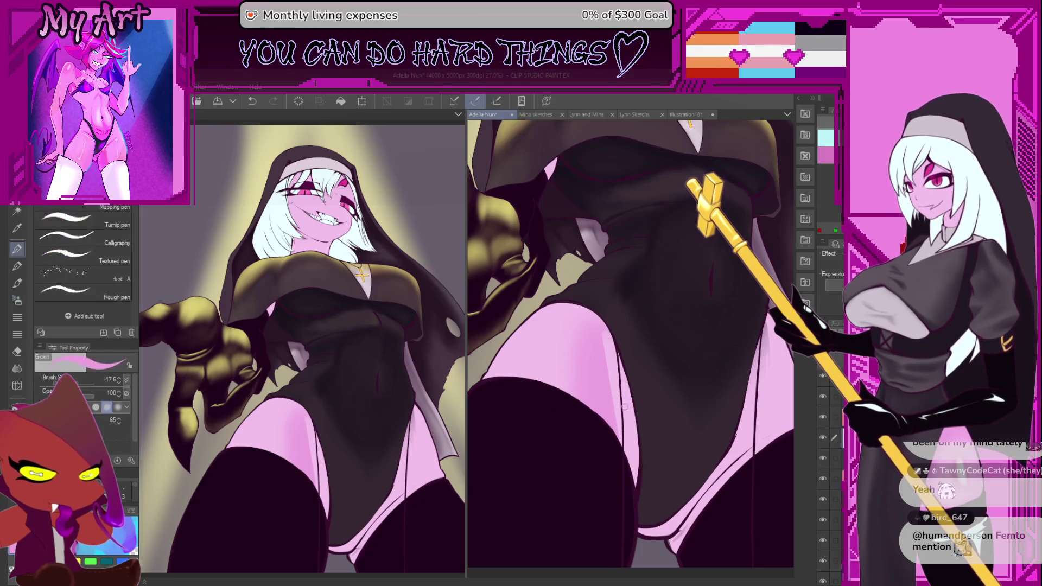
scroll(625, 434, up, 3)
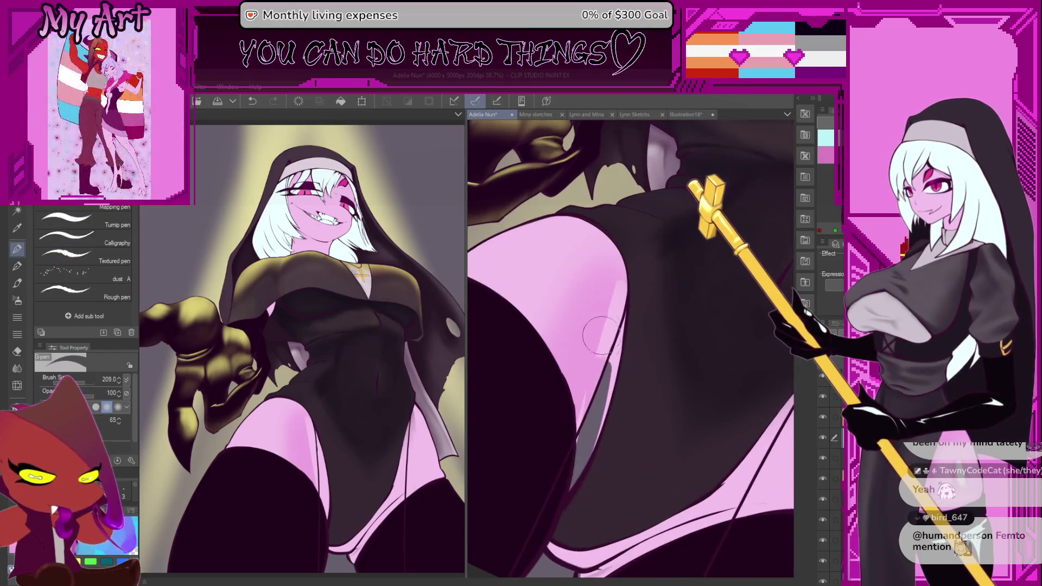
key(bracketright)
mouse_move(599, 256)
mouse_down()
mouse_move(591, 268)
mouse_move(639, 402)
mouse_up()
scroll(620, 401, up, 2)
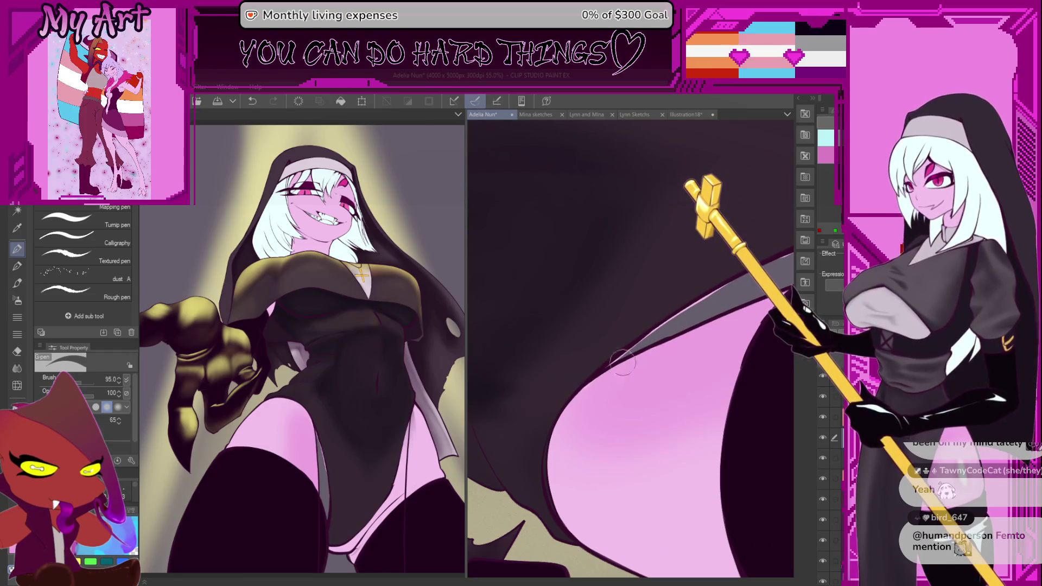
mouse_move(654, 337)
mouse_down()
mouse_move(671, 326)
mouse_move(583, 416)
mouse_up()
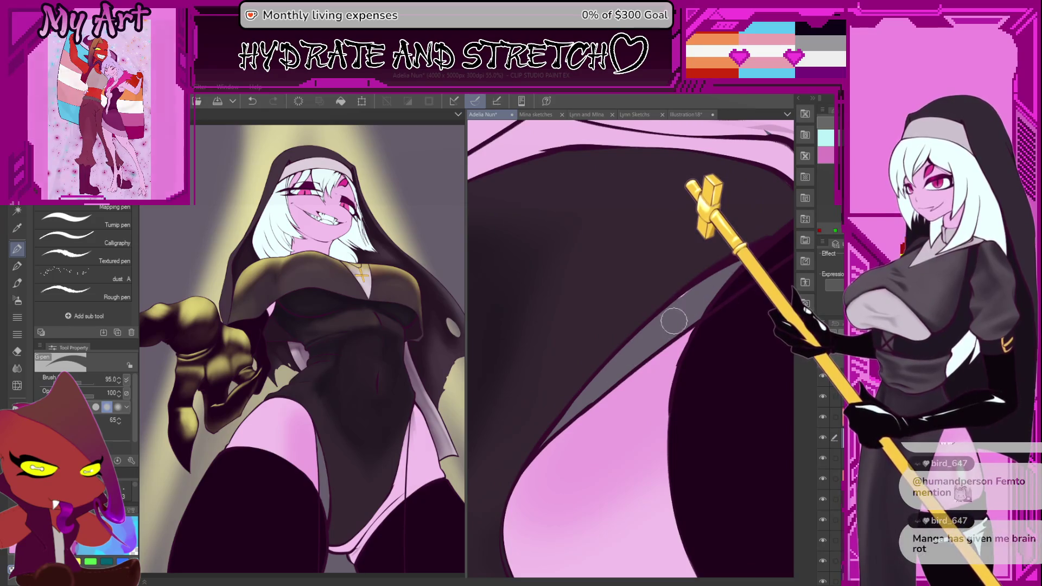
scroll(626, 462, down, 1)
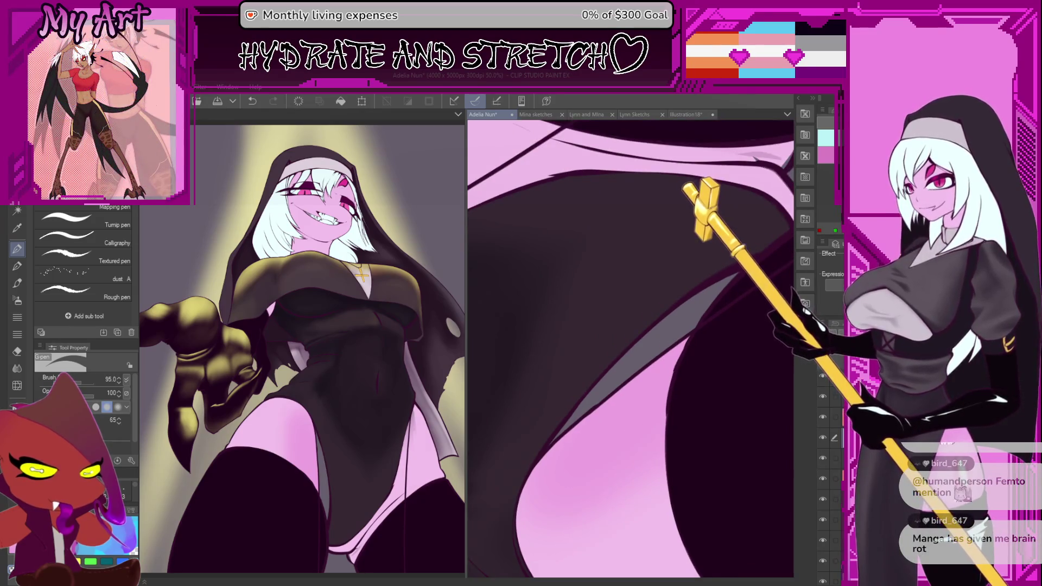
Step: Paint pink over the grey band along the dark cloth edge, leaving a thin dark line
alt+click(624, 467)
scroll(616, 395, up, 1)
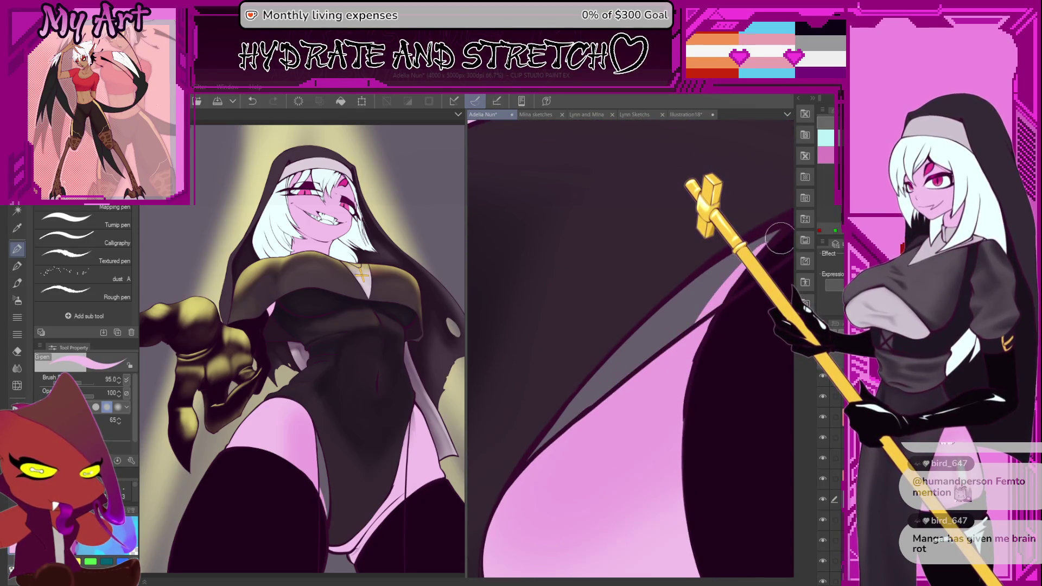
drag(704, 300, 658, 328)
mouse_move(633, 363)
mouse_down()
mouse_move(545, 449)
mouse_move(570, 455)
mouse_move(672, 408)
mouse_up()
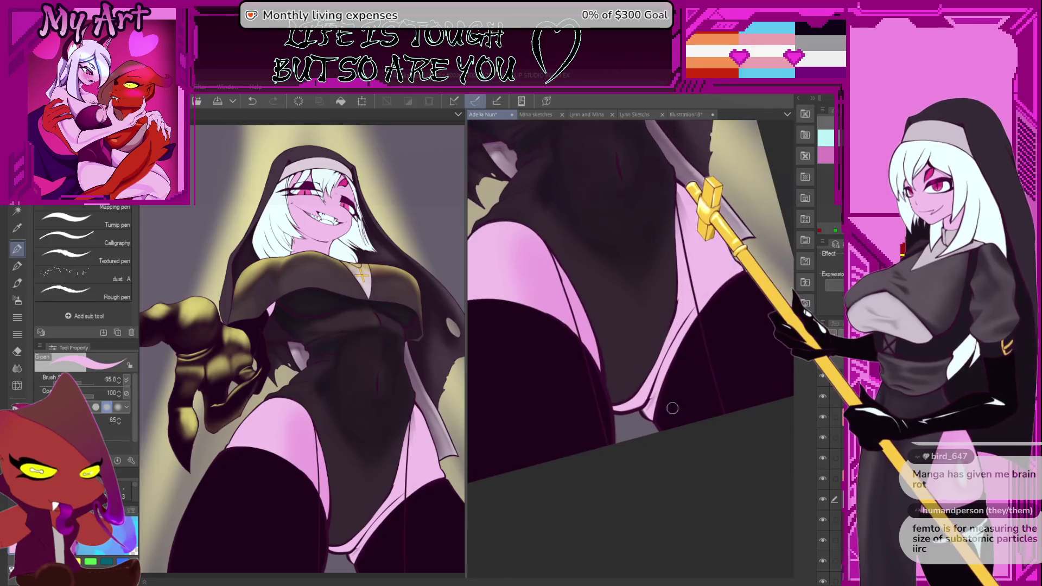
scroll(673, 408, up, 2)
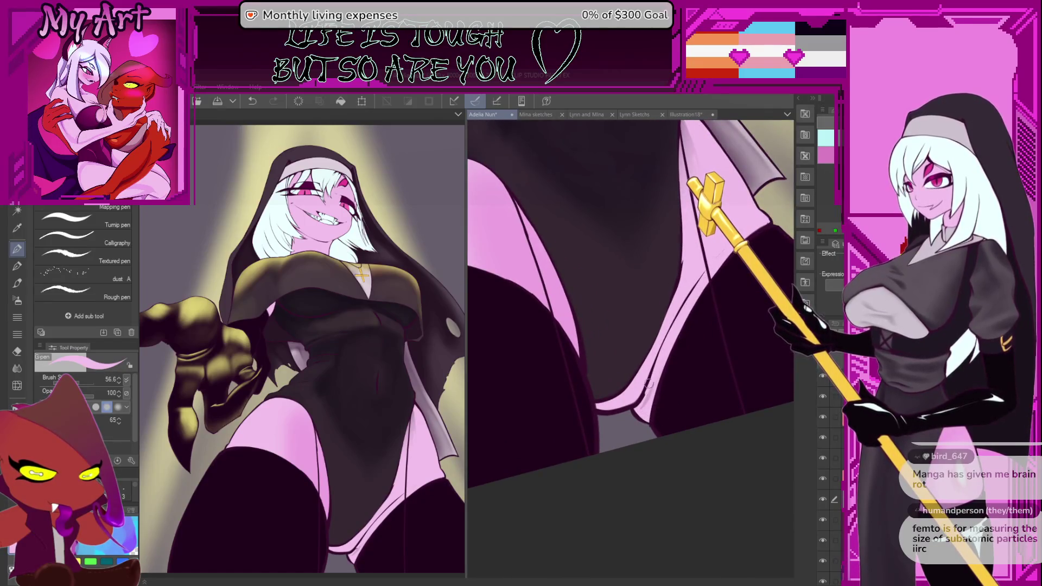
mouse_move(649, 380)
mouse_down()
mouse_move(682, 337)
mouse_move(740, 445)
mouse_up()
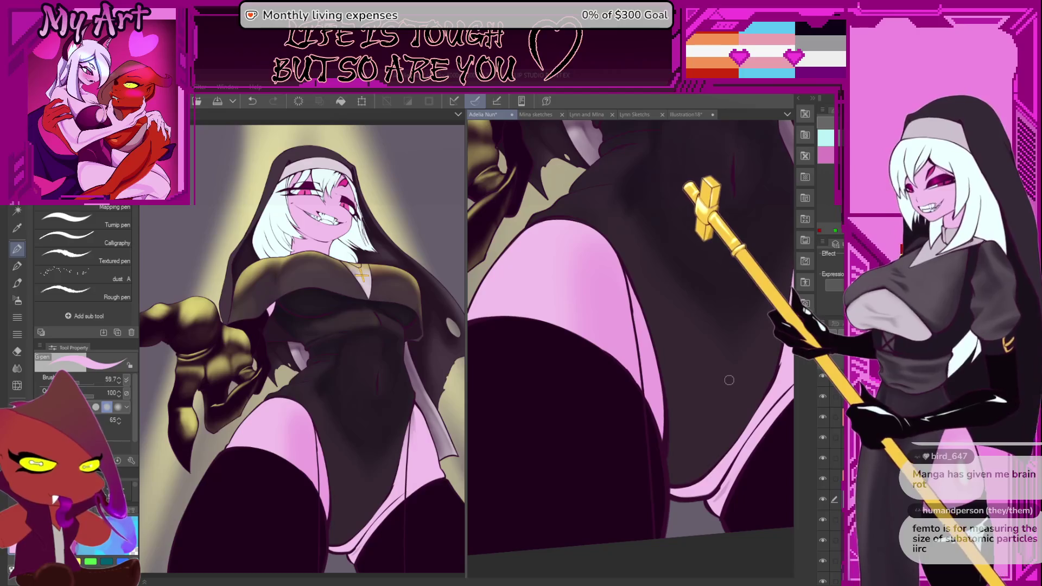
drag(729, 380, 604, 404)
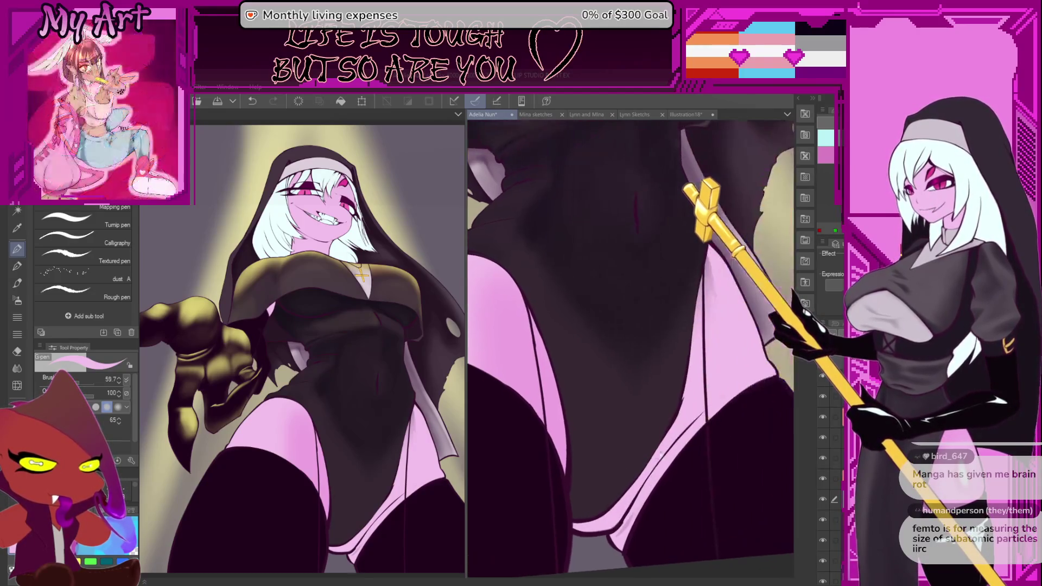
mouse_move(713, 308)
mouse_down()
mouse_move(714, 372)
mouse_move(784, 339)
mouse_up()
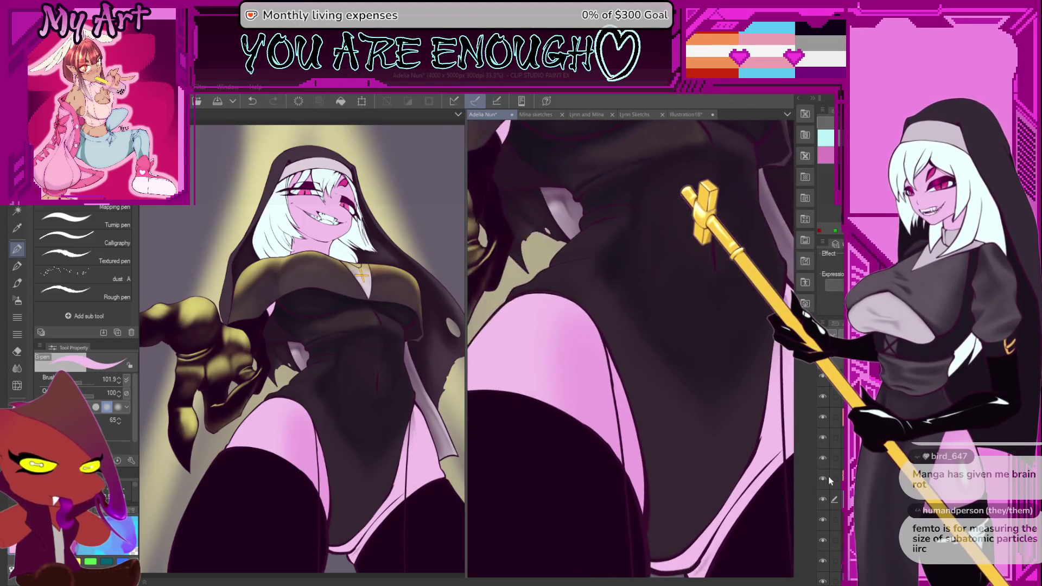
Step: Switch to the Soft airbrush brush
key(b)
drag(613, 347, 629, 391)
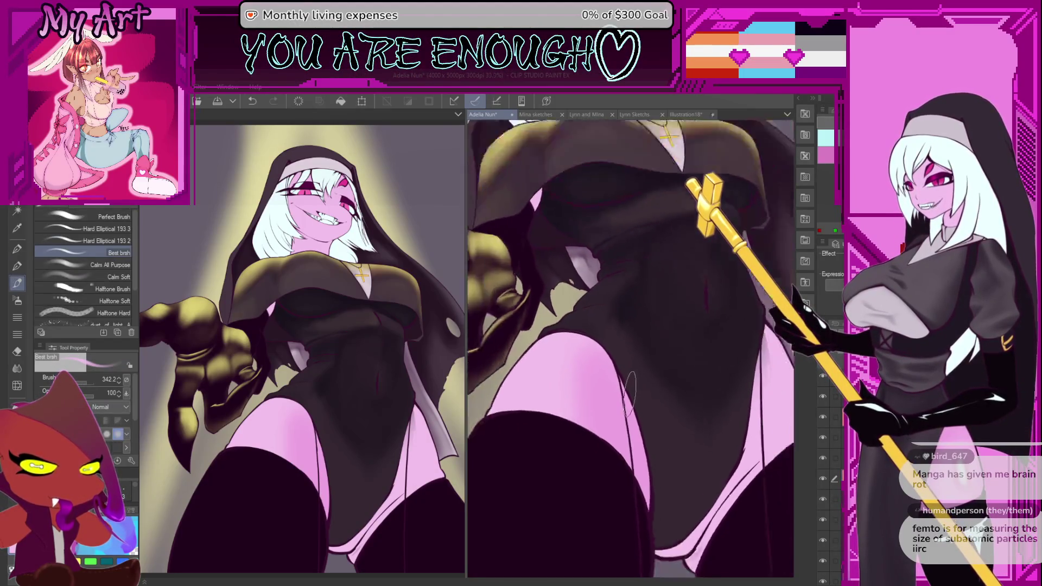
key(b)
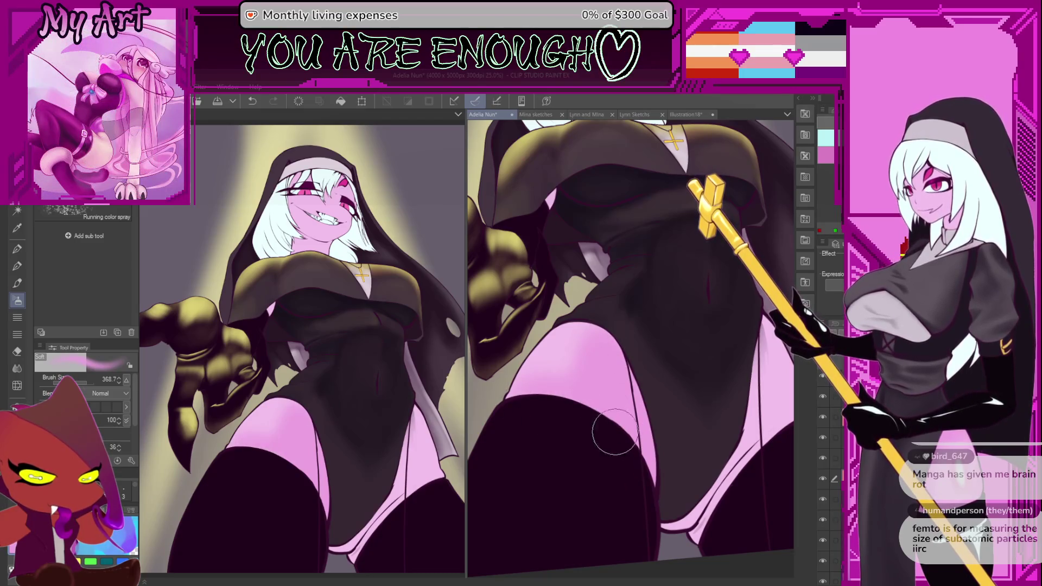
Step: Airbrush soft pink shading across the thigh and tint it with purple
scroll(615, 413, up, 2)
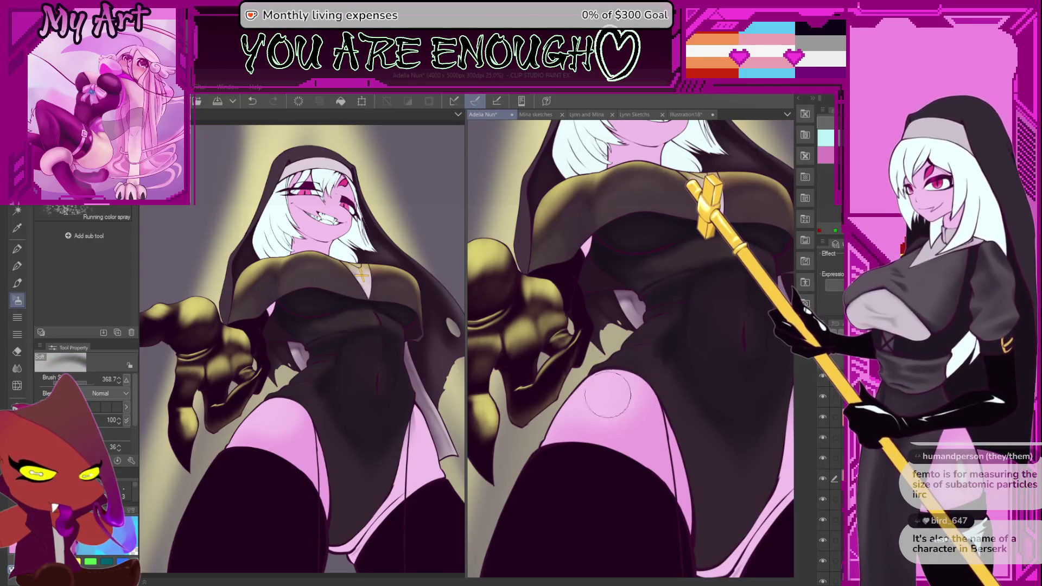
scroll(656, 466, down, 1)
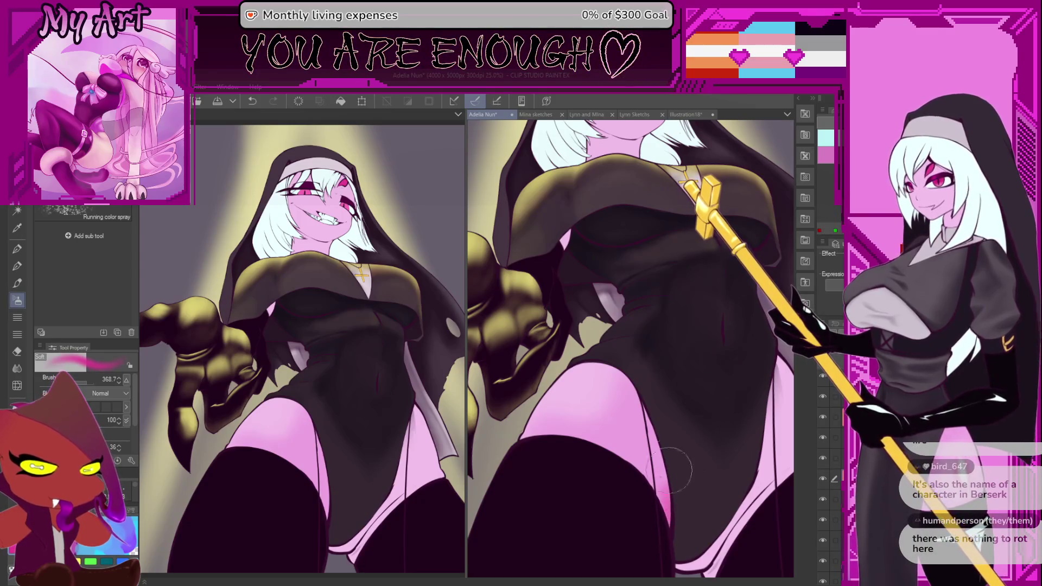
drag(631, 480, 705, 461)
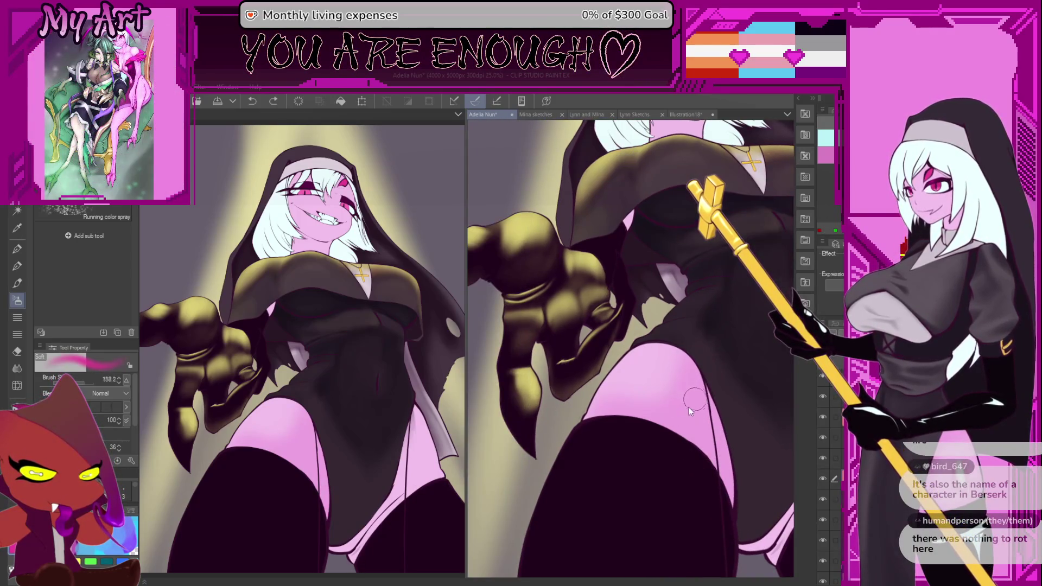
mouse_move(588, 398)
mouse_down()
mouse_move(651, 391)
mouse_move(690, 363)
mouse_move(624, 396)
mouse_move(695, 370)
mouse_up()
scroll(695, 370, up, 3)
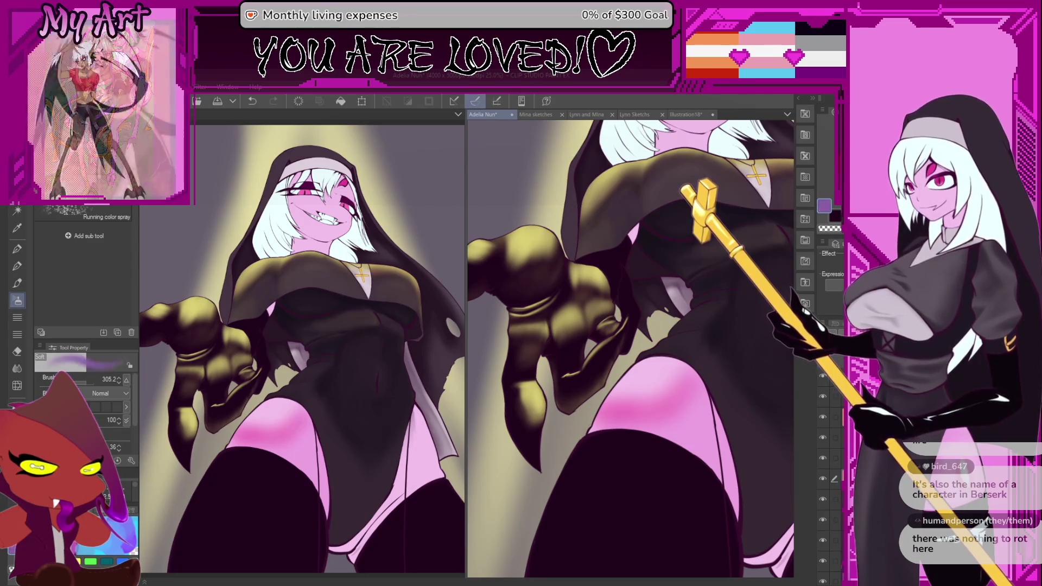
mouse_move(716, 434)
mouse_down()
mouse_move(629, 383)
mouse_move(632, 410)
mouse_up()
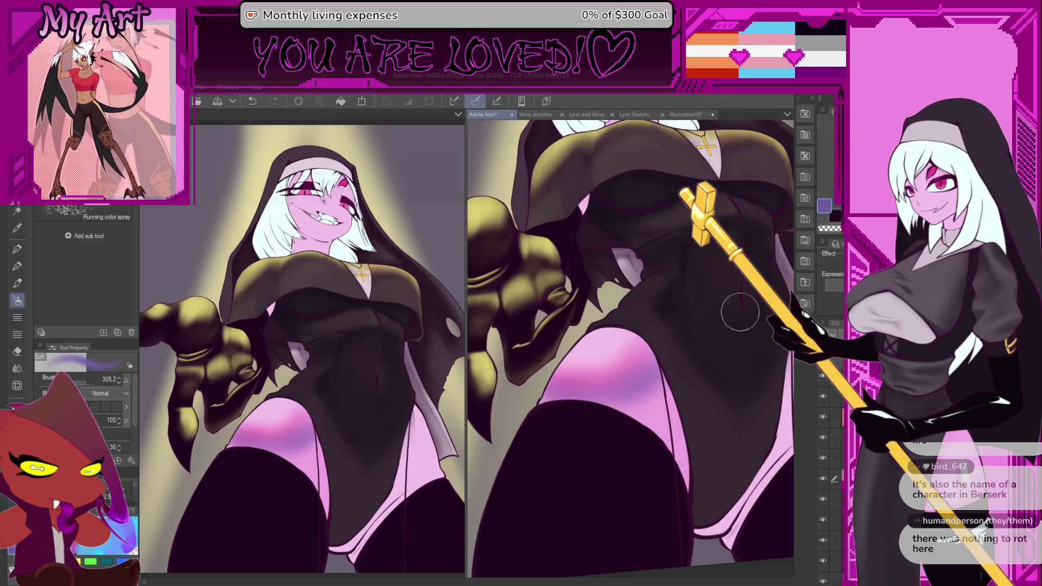
Step: Eyedrop pink from the thigh and deepen the shading along its edge
mouse_move(676, 364)
mouse_down()
mouse_move(673, 434)
mouse_move(646, 412)
mouse_up()
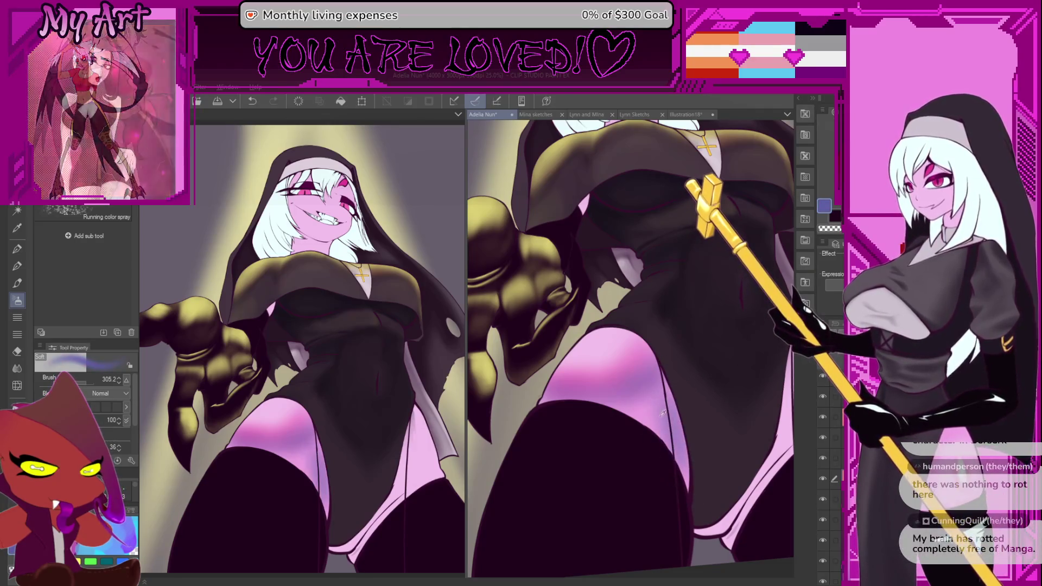
alt+click(639, 354)
mouse_move(674, 460)
mouse_down()
mouse_move(679, 420)
mouse_move(683, 472)
mouse_move(633, 456)
mouse_move(673, 402)
mouse_move(618, 432)
mouse_move(623, 377)
mouse_move(605, 423)
mouse_move(624, 402)
mouse_move(671, 400)
mouse_up()
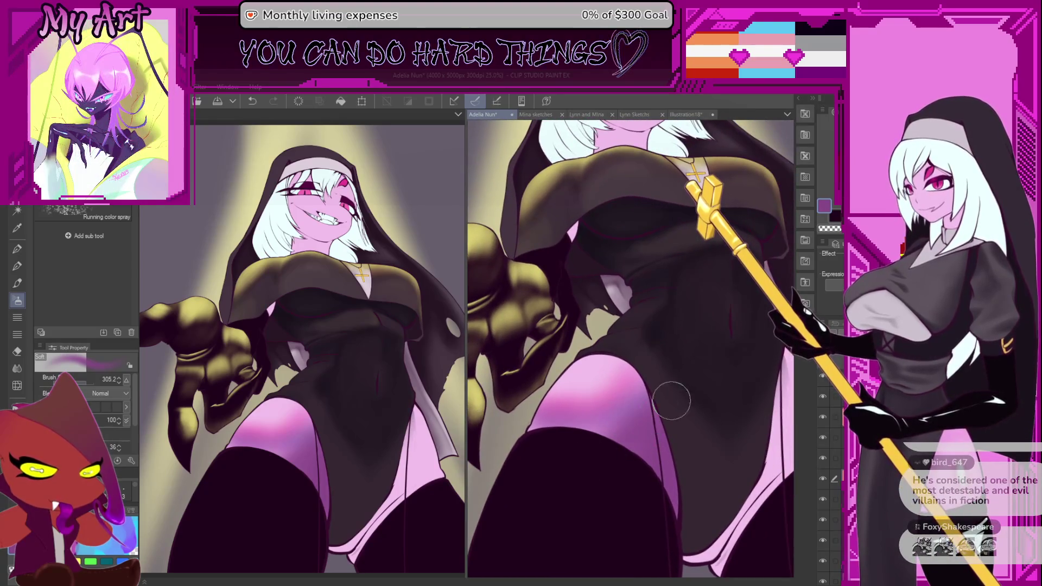
mouse_move(602, 438)
mouse_down()
mouse_move(615, 415)
mouse_move(597, 418)
mouse_move(640, 430)
mouse_up()
alt+click(618, 399)
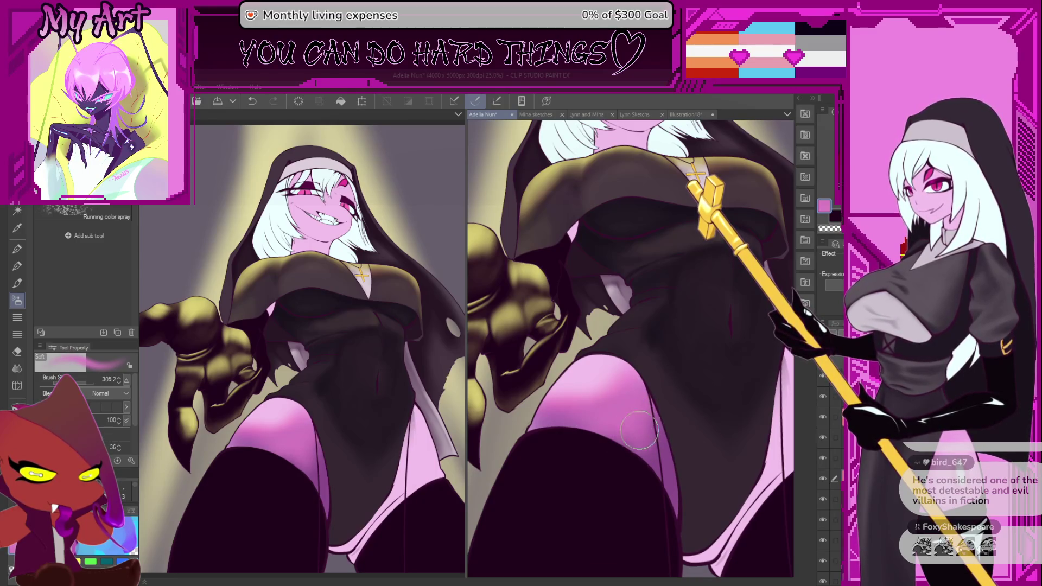
alt+click(590, 387)
Step: Brighten the pink knee highlight and lighten the thigh with soft airbrushed pink
mouse_move(574, 380)
mouse_down()
mouse_move(629, 388)
mouse_move(569, 404)
mouse_move(598, 378)
mouse_move(554, 391)
mouse_move(570, 420)
mouse_move(636, 383)
mouse_move(540, 423)
mouse_up()
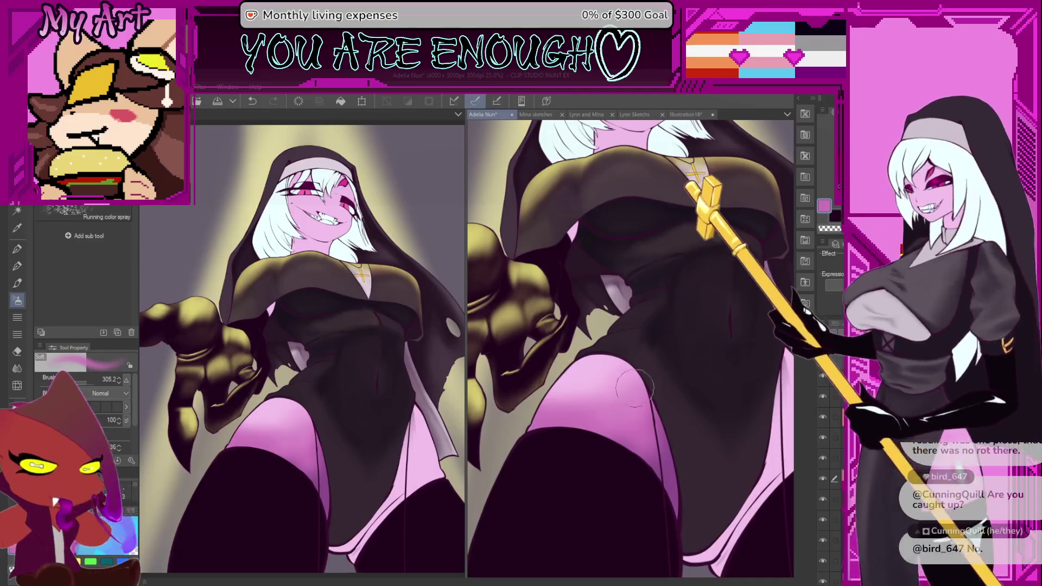
scroll(590, 412, up, 1)
mouse_move(613, 384)
mouse_down()
mouse_move(575, 380)
mouse_move(597, 369)
mouse_move(586, 413)
mouse_move(650, 347)
mouse_up()
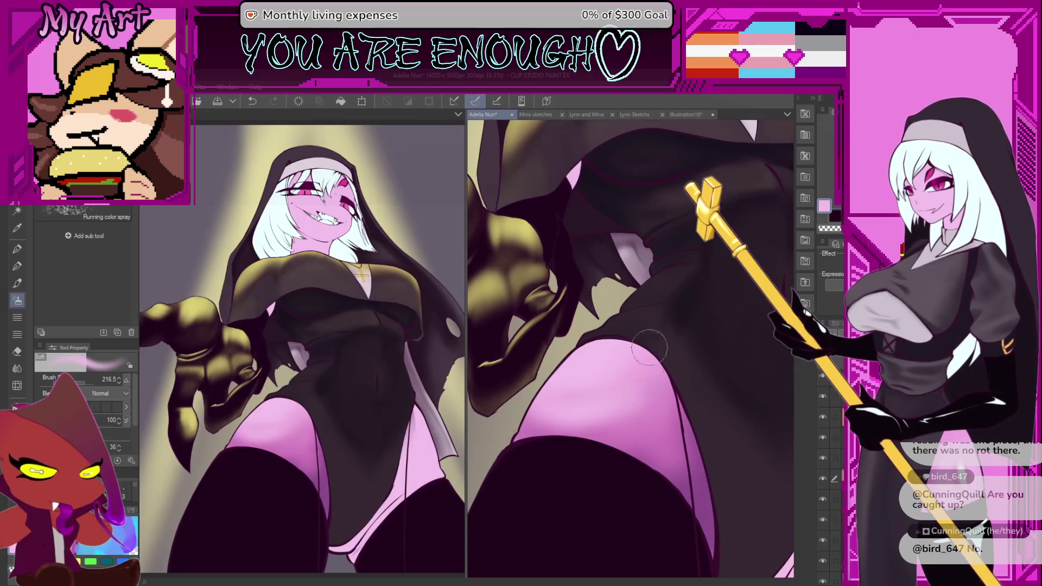
drag(629, 412, 575, 374)
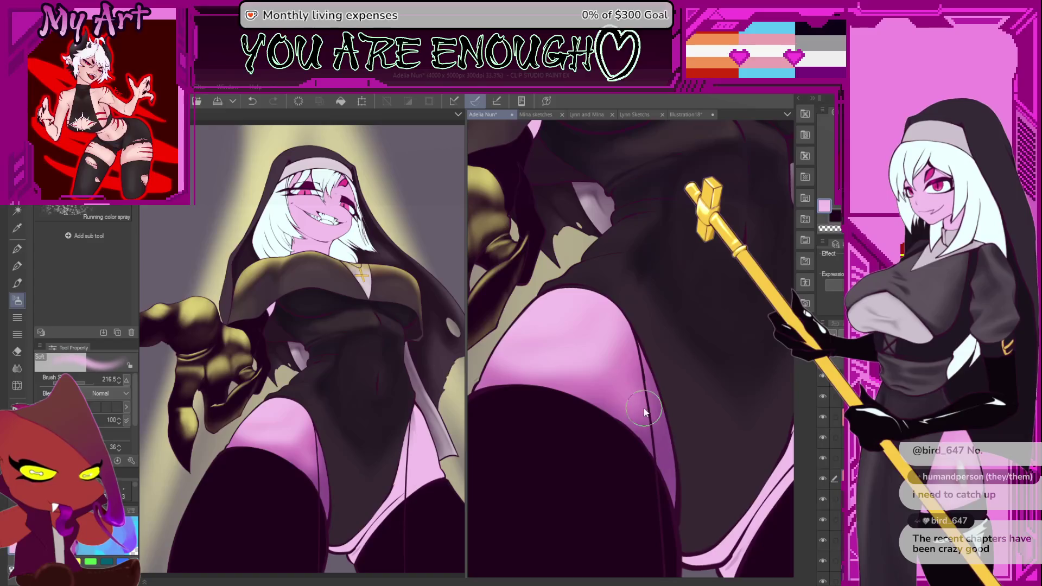
Step: Sample a deeper mauve, add a soft dark stroke at the thigh edge, and shrink the airbrush
alt+click(618, 389)
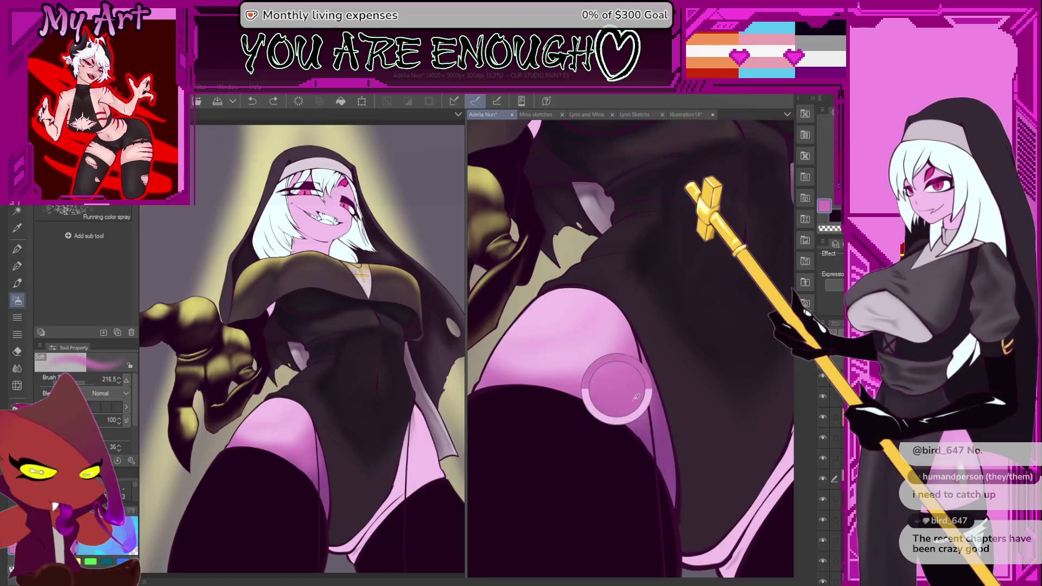
alt+click(657, 444)
mouse_move(657, 444)
mouse_down()
mouse_move(633, 456)
mouse_move(637, 448)
mouse_up()
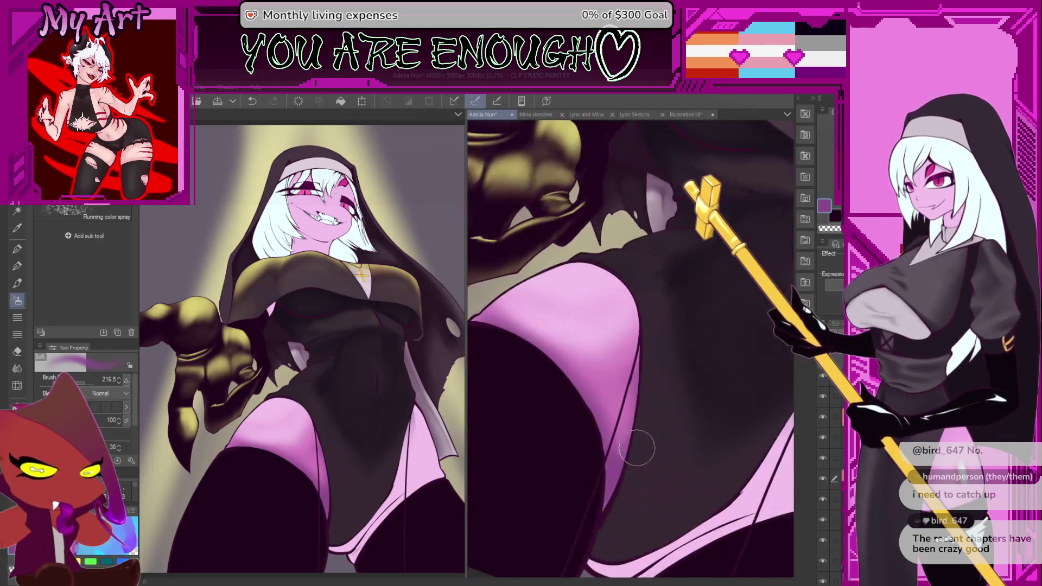
mouse_move(600, 247)
mouse_down()
mouse_move(640, 275)
mouse_move(669, 407)
mouse_up()
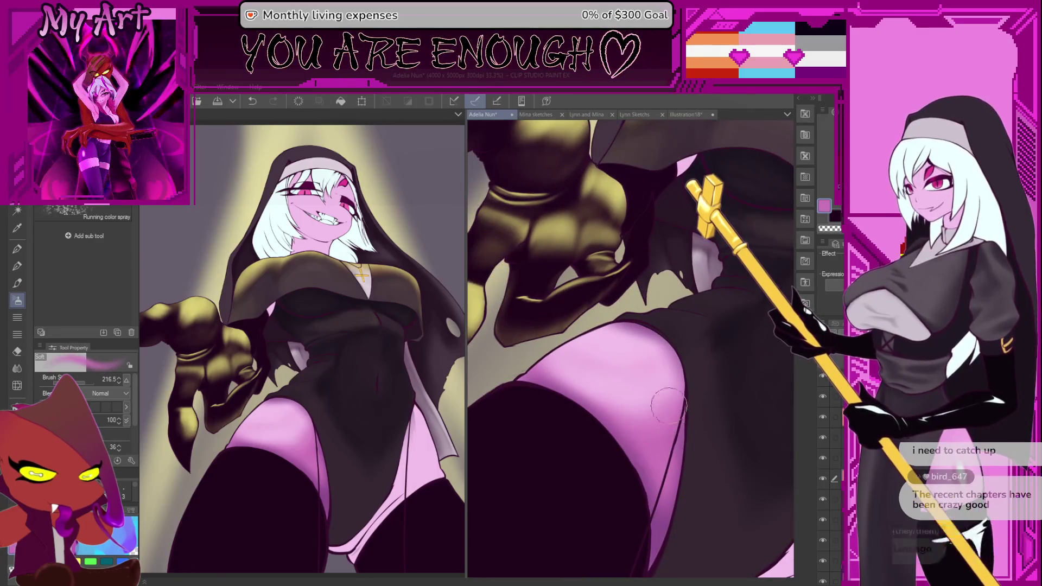
drag(654, 362, 662, 374)
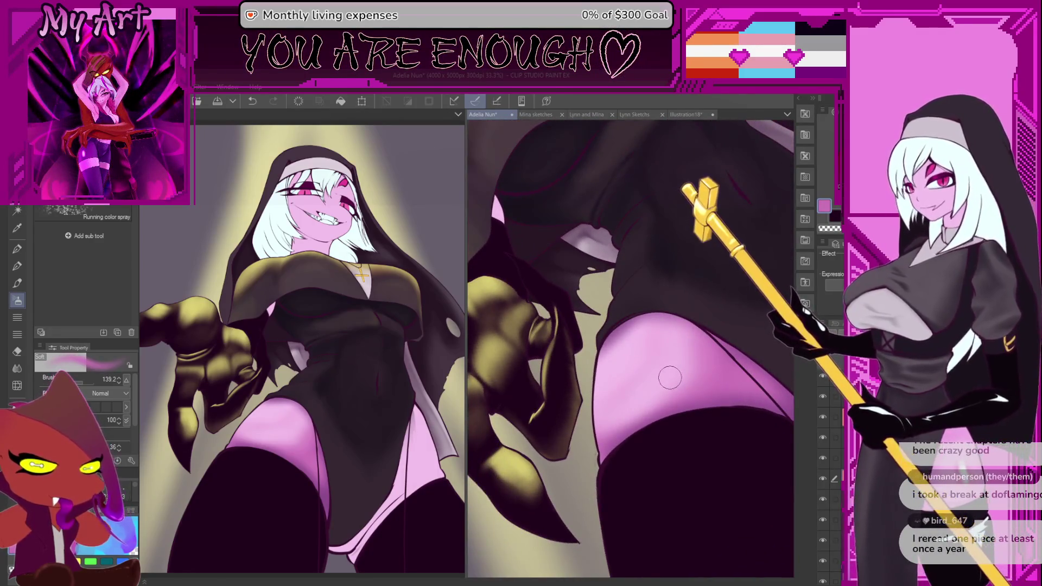
mouse_move(710, 362)
mouse_down()
mouse_move(694, 420)
mouse_move(674, 419)
mouse_up()
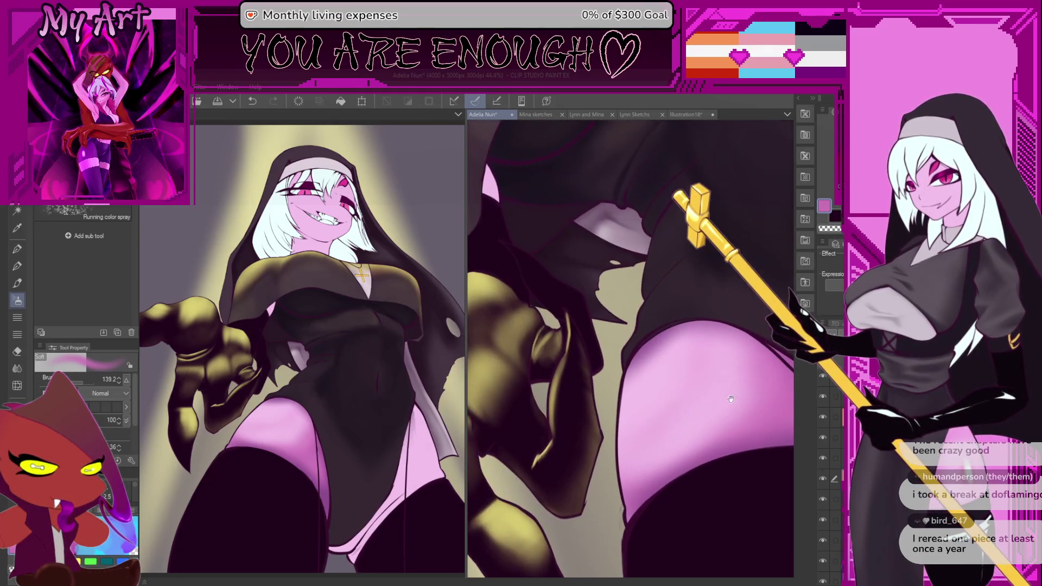
mouse_move(698, 371)
mouse_down()
mouse_move(697, 390)
mouse_move(652, 376)
mouse_move(701, 318)
mouse_up()
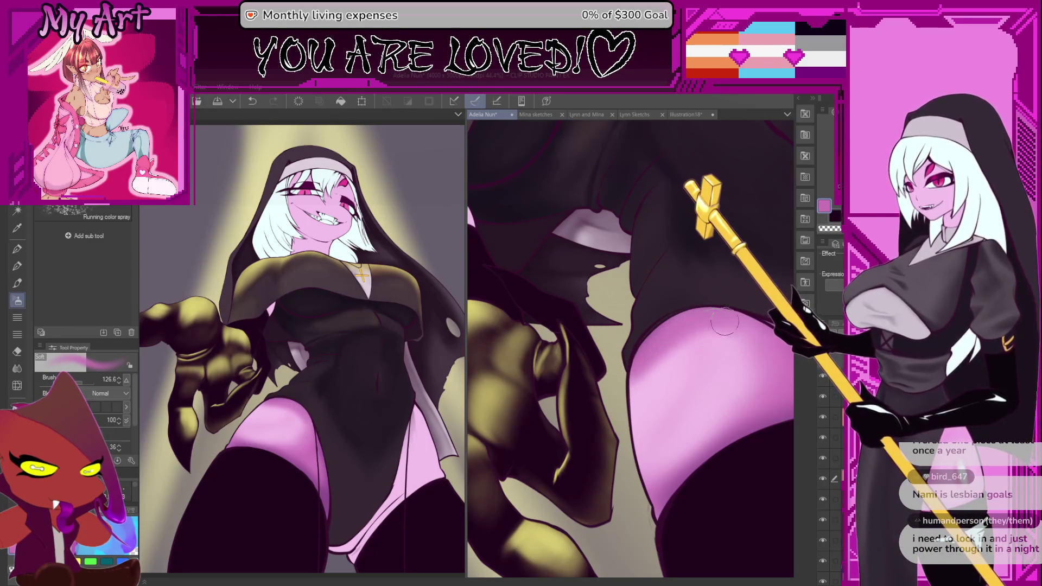
Step: Reposition the thigh close-up and eyedrop a mid purple for shading its upper edge
mouse_move(756, 380)
mouse_down()
mouse_move(655, 430)
mouse_move(706, 421)
mouse_up()
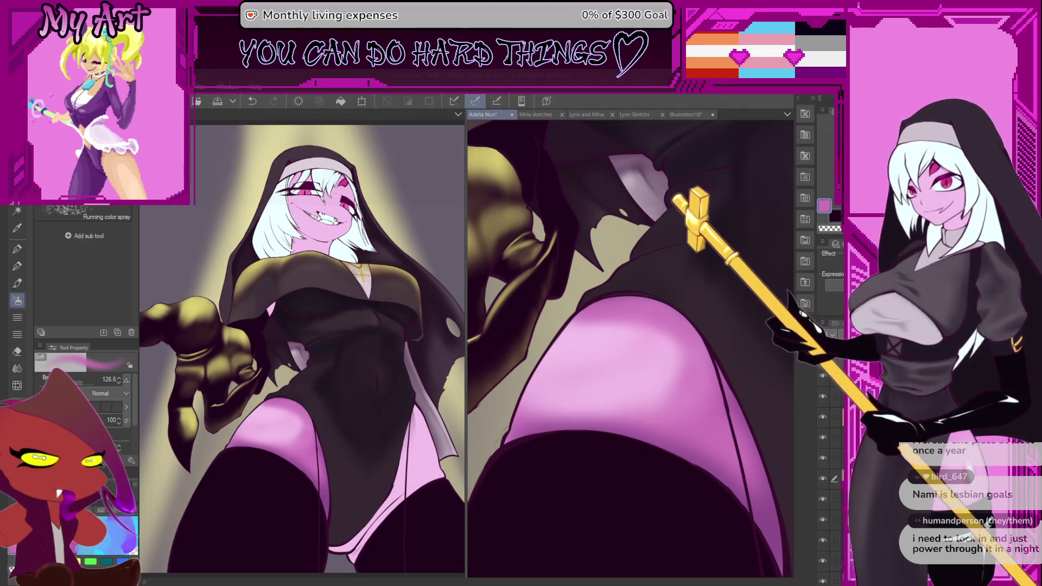
scroll(607, 384, up, 2)
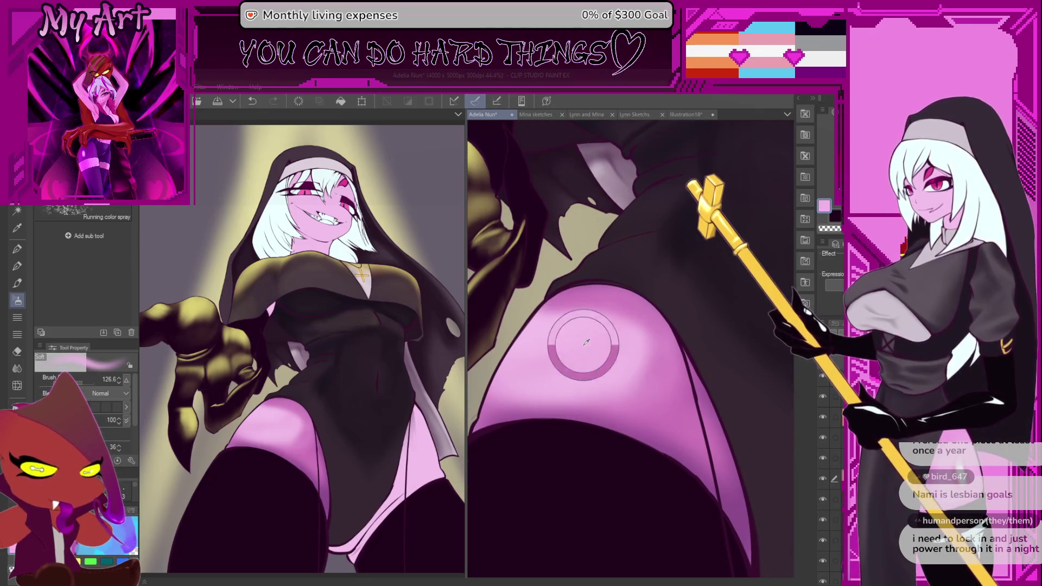
scroll(610, 331, down, 2)
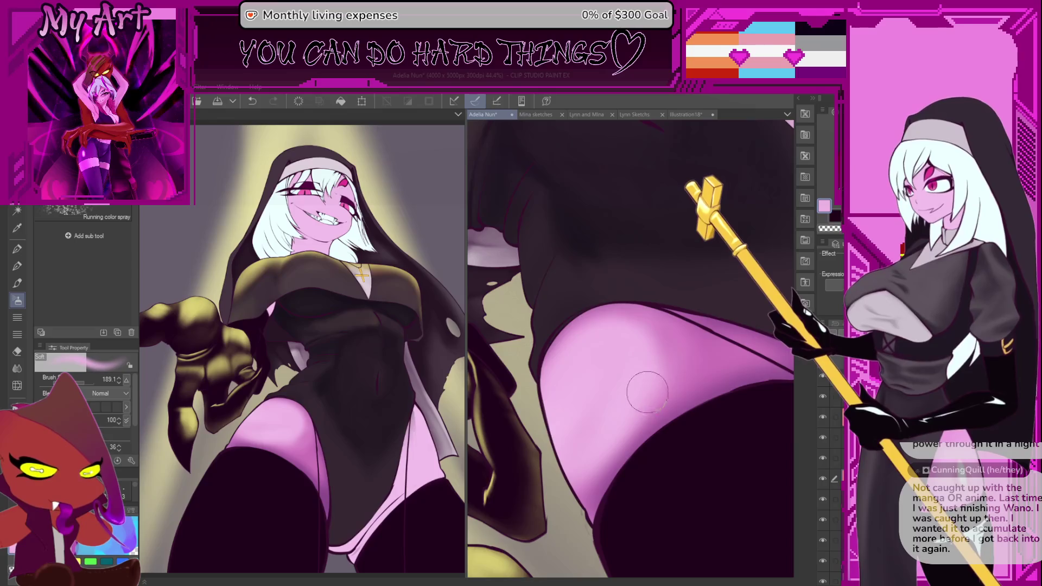
drag(647, 392, 535, 377)
mouse_move(612, 380)
mouse_down()
mouse_move(677, 376)
mouse_move(647, 376)
mouse_up()
alt+click(691, 396)
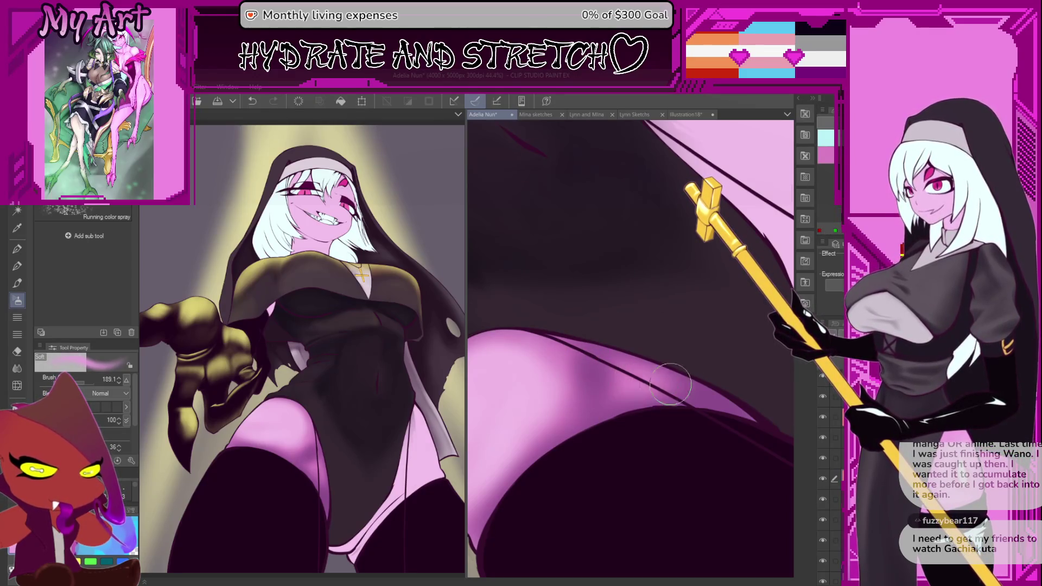
Step: Rotate the thigh edge vertical, fine-tune the airbrush size, and lighten the pink strip along it
key(minus)
key(minus)
key(minus)
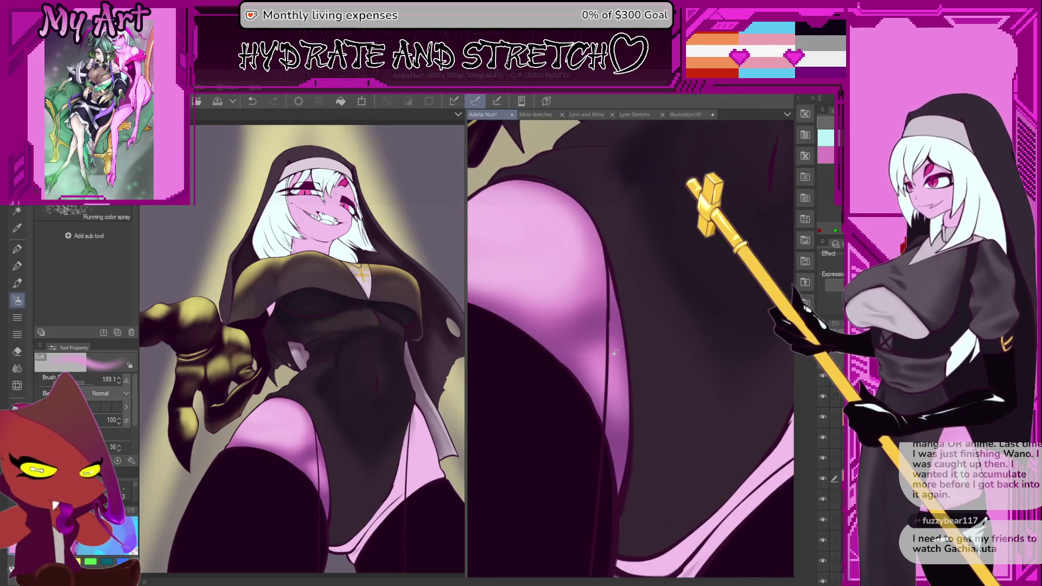
key(bracketleft)
key(bracketleft)
key(bracketleft)
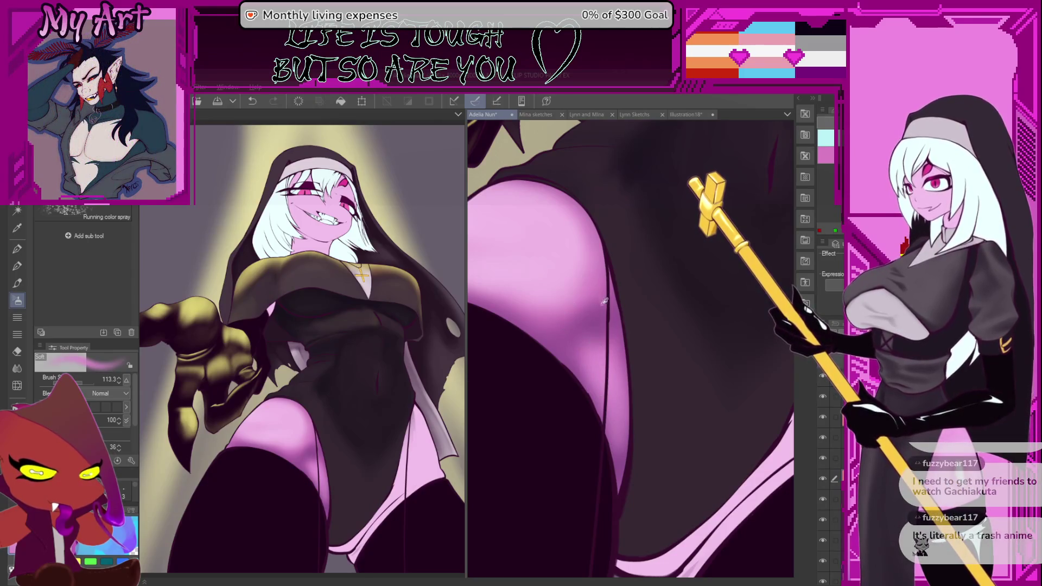
key(bracketright)
key(bracketright)
key(bracketright)
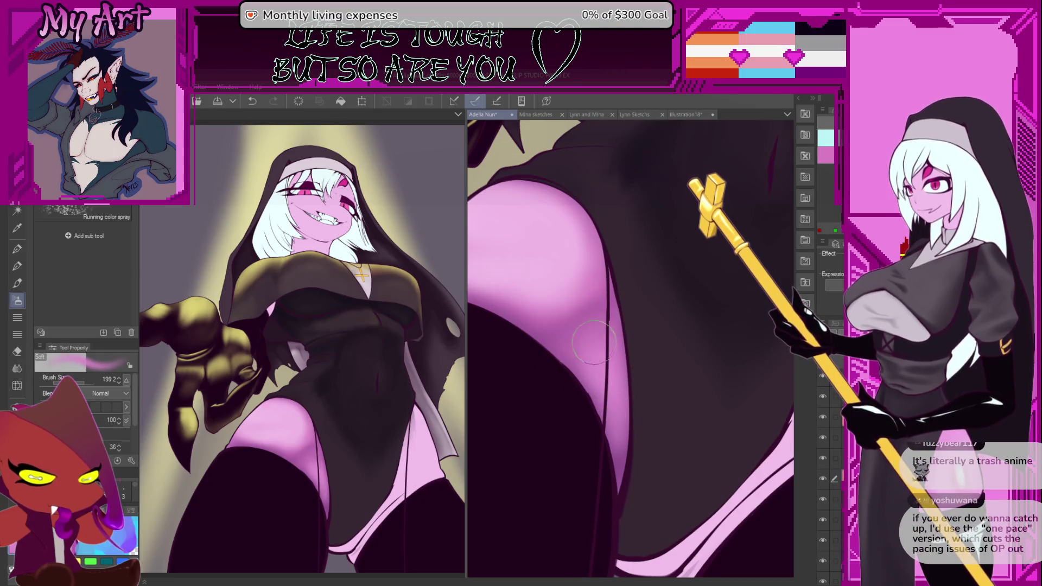
key(bracketleft)
key(bracketleft)
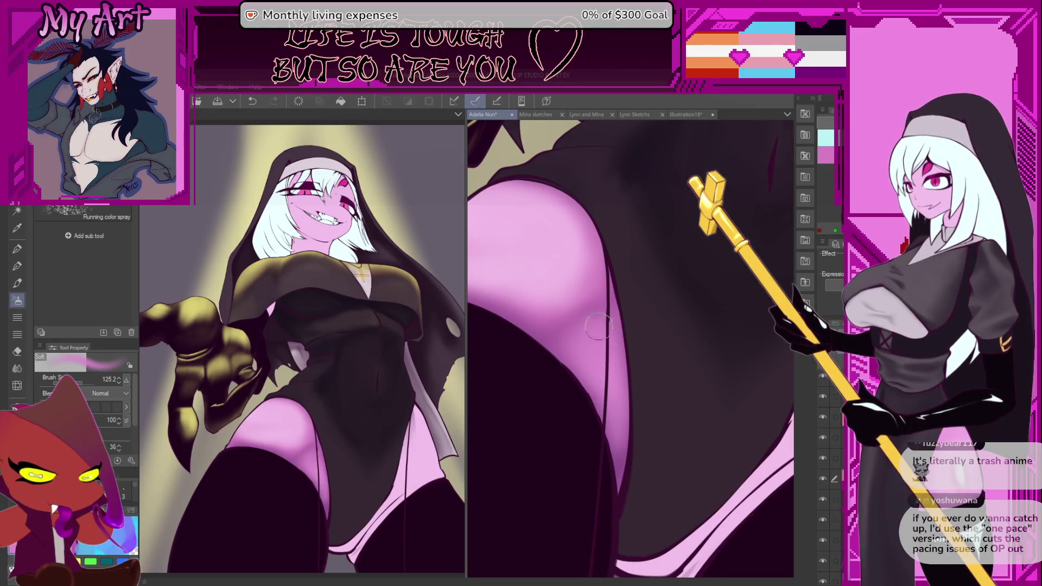
drag(589, 324, 598, 347)
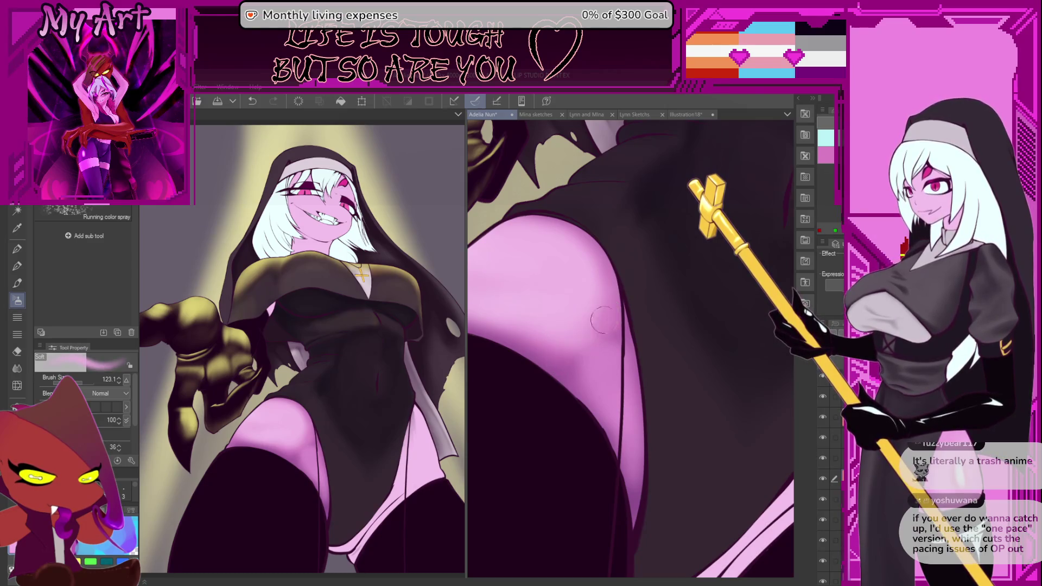
drag(603, 332, 620, 378)
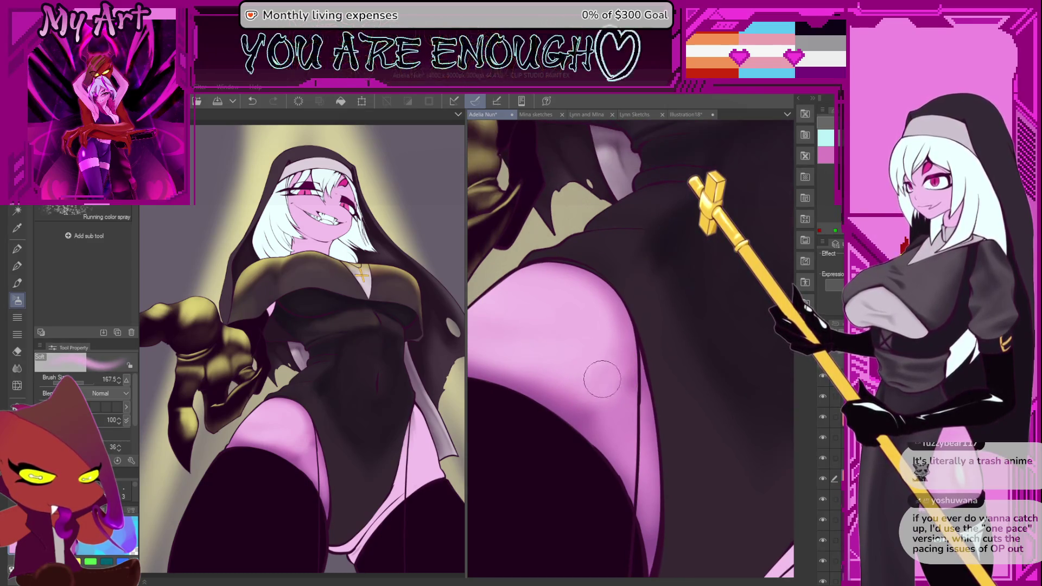
mouse_move(599, 397)
mouse_down()
mouse_move(610, 370)
mouse_move(592, 391)
mouse_move(653, 351)
mouse_up()
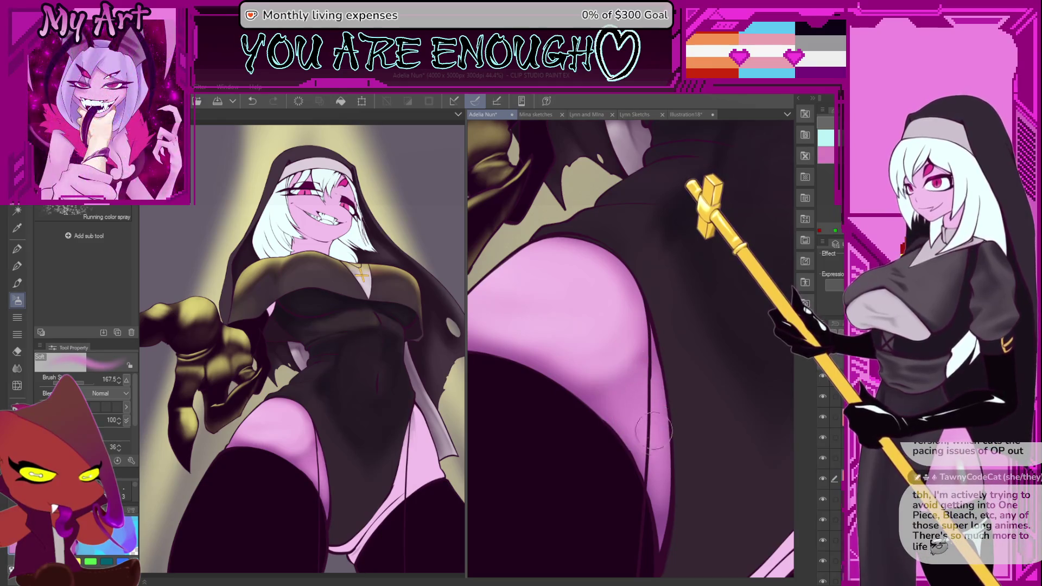
drag(633, 371, 656, 491)
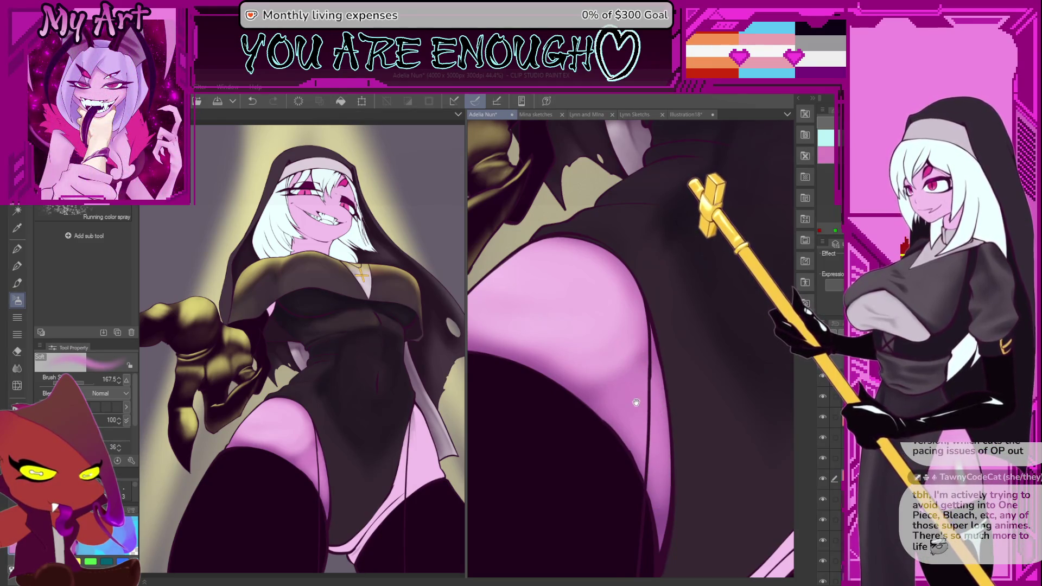
drag(636, 403, 614, 374)
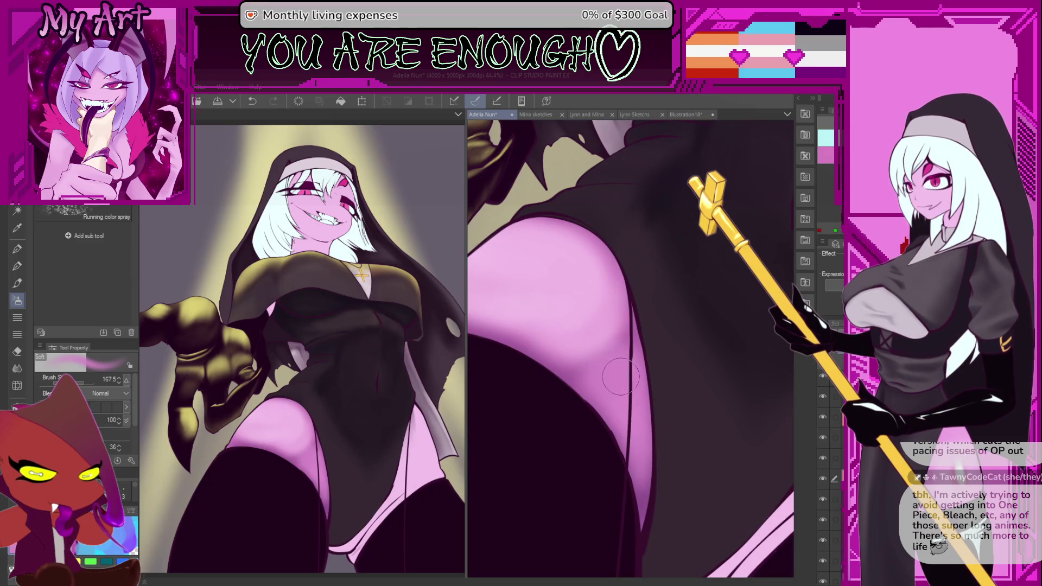
mouse_move(579, 313)
mouse_down()
mouse_move(611, 331)
mouse_move(613, 379)
mouse_up()
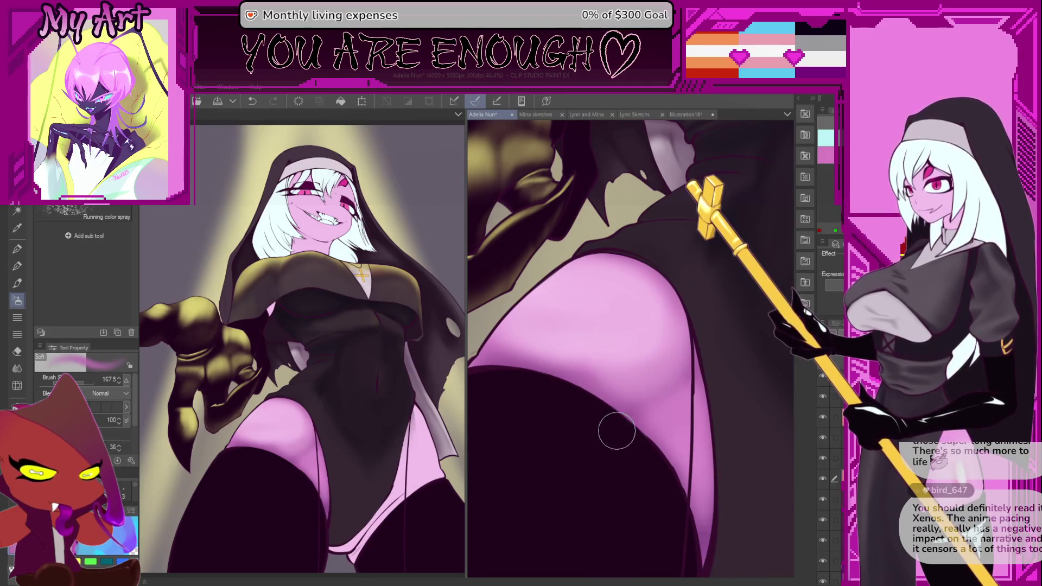
scroll(583, 401, up, 1)
Step: Sample the thigh's pink and airbrush a faint highlight along its lower edge
alt+click(571, 344)
mouse_move(571, 345)
mouse_down()
mouse_move(633, 344)
mouse_move(658, 357)
mouse_move(628, 344)
mouse_up()
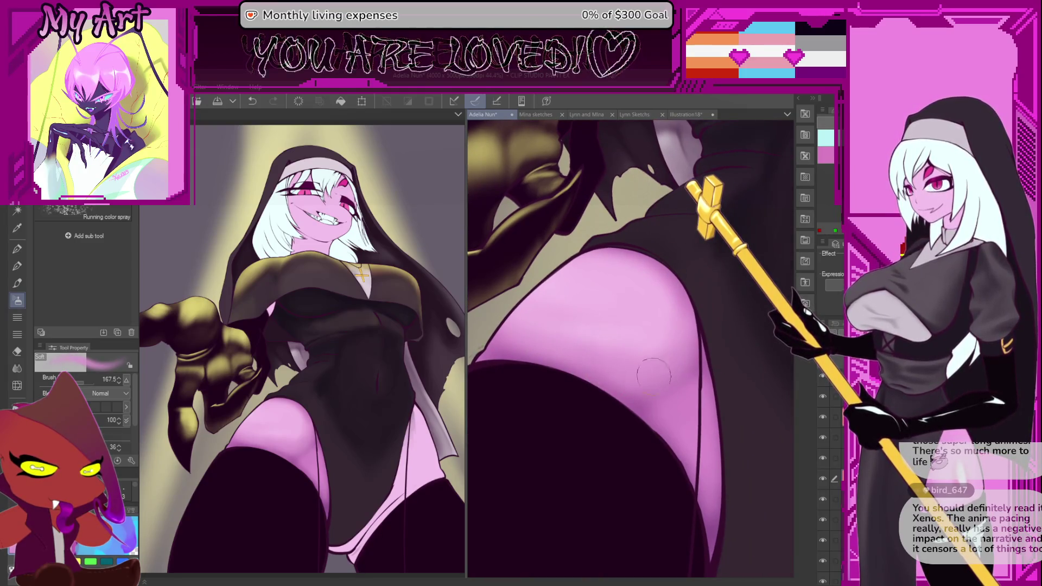
alt+click(675, 414)
alt+click(637, 310)
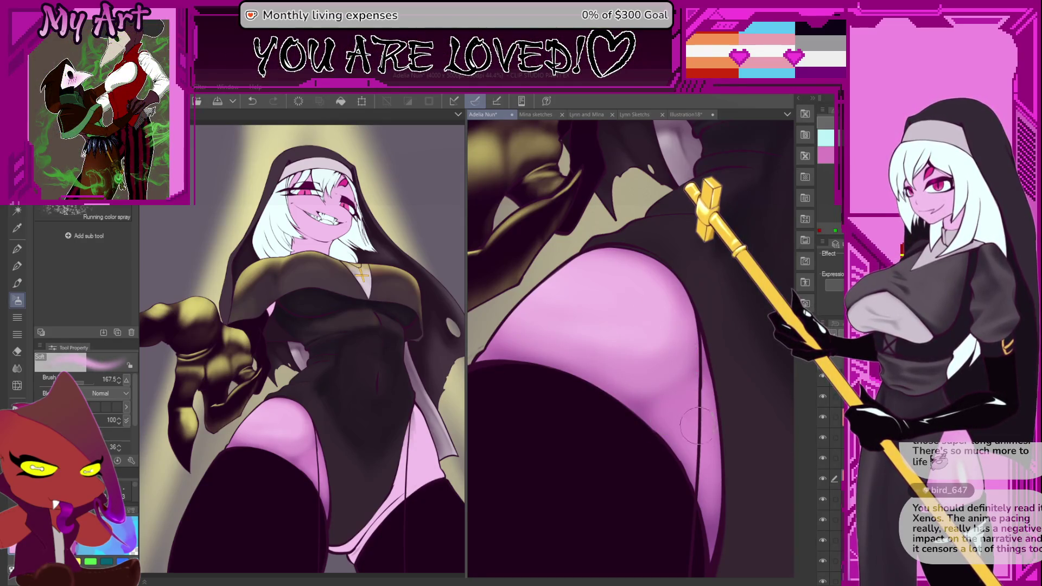
Step: Rotate the view about 20° clockwise and zoom to check the thigh and torso
drag(690, 415, 647, 467)
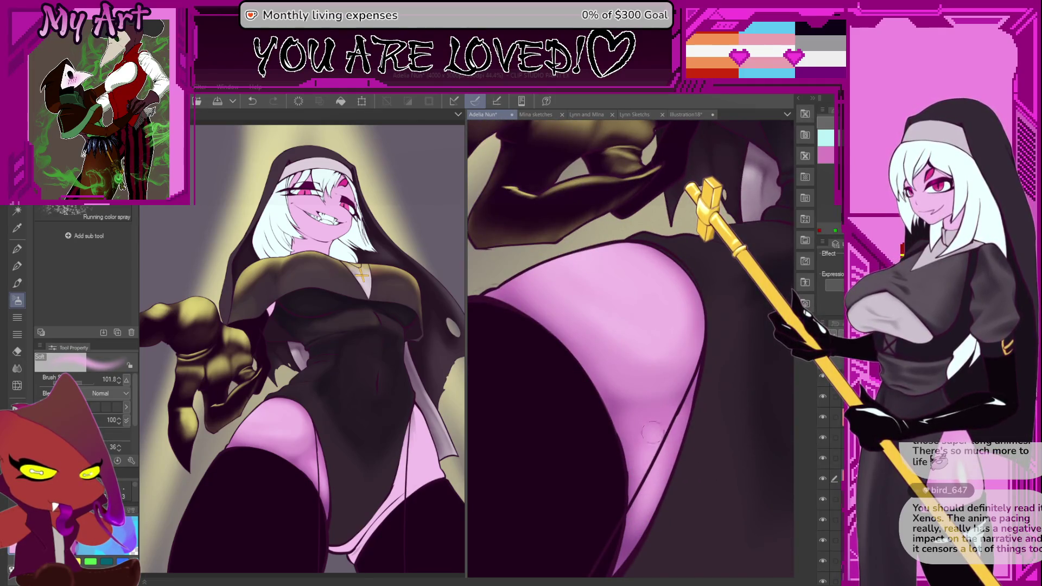
mouse_move(659, 440)
mouse_down()
mouse_move(651, 384)
mouse_move(650, 413)
mouse_up()
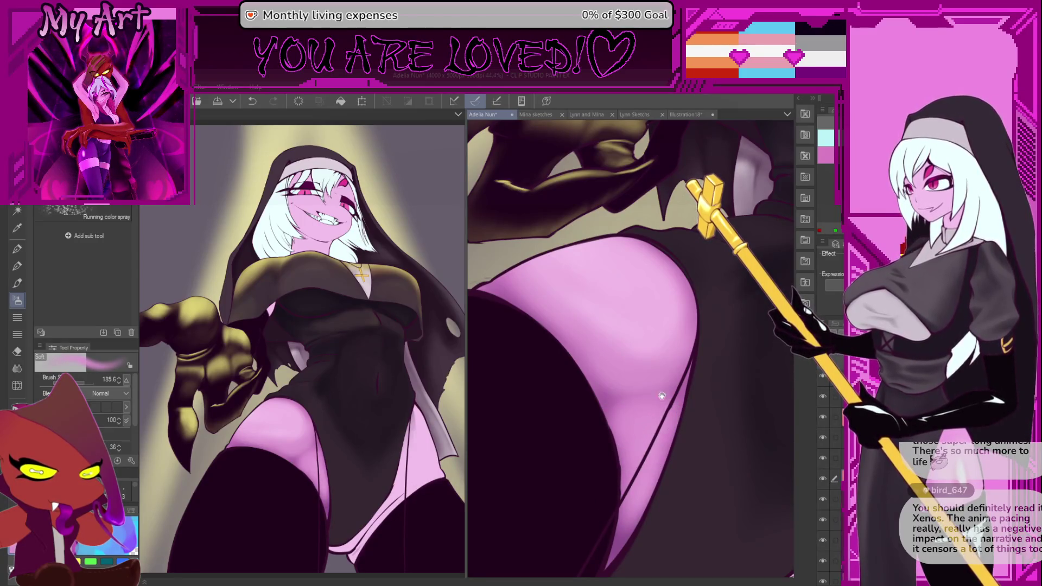
scroll(651, 407, up, 2)
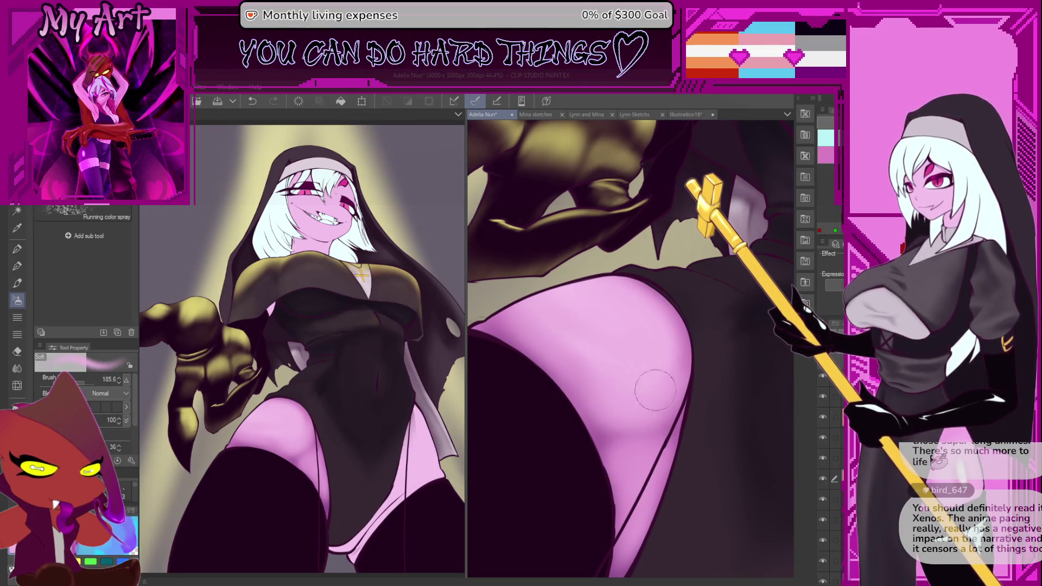
scroll(621, 423, up, 3)
scroll(623, 436, up, 1)
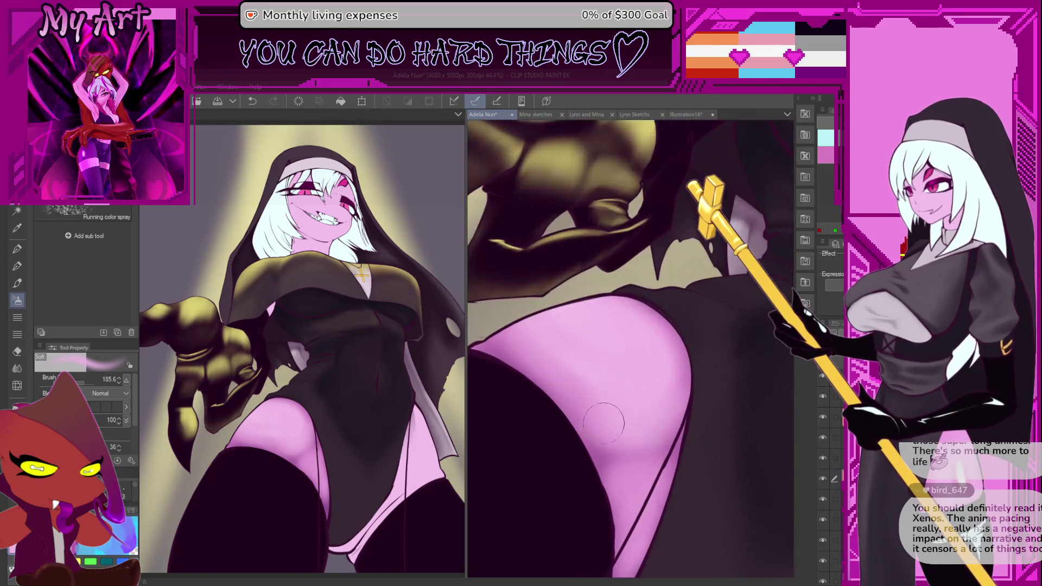
key(bracketleft)
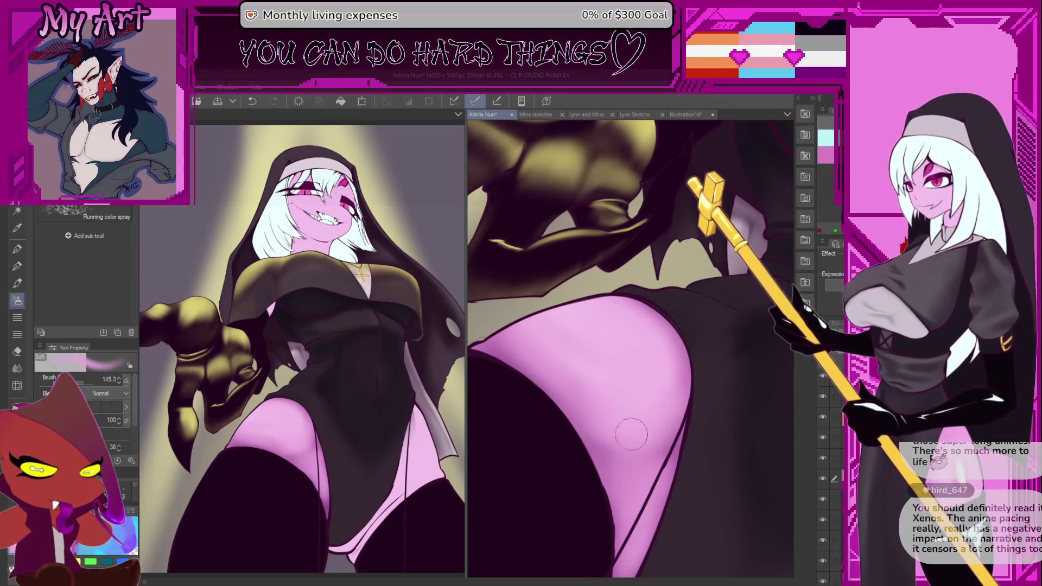
scroll(638, 411, down, 5)
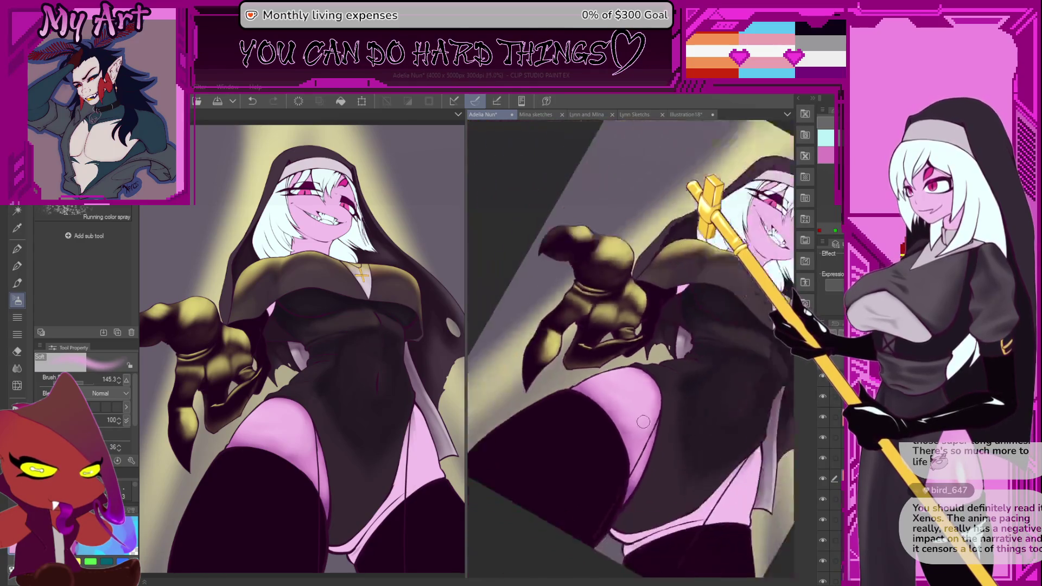
scroll(660, 420, up, 4)
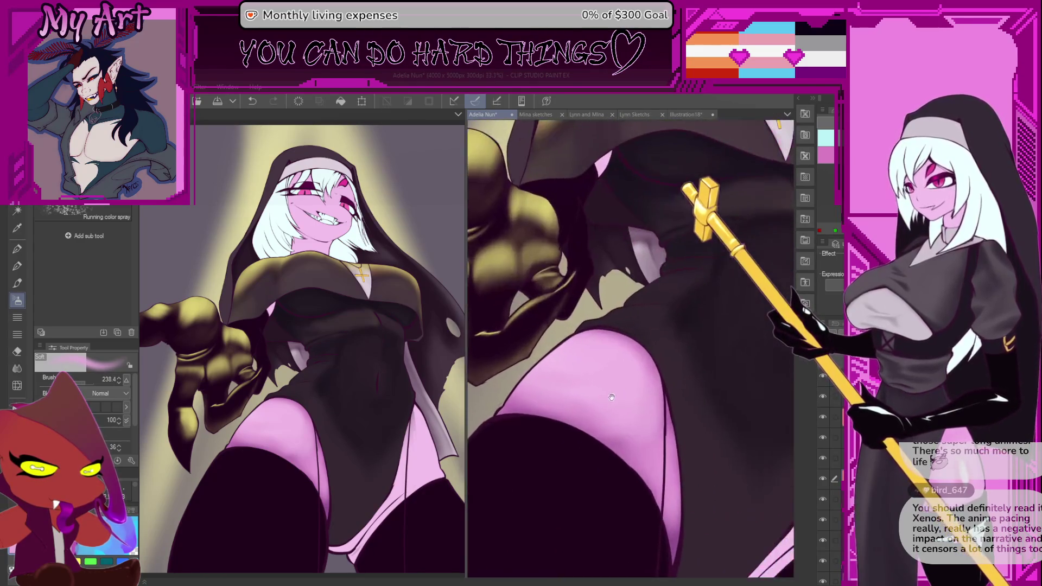
drag(661, 397, 687, 386)
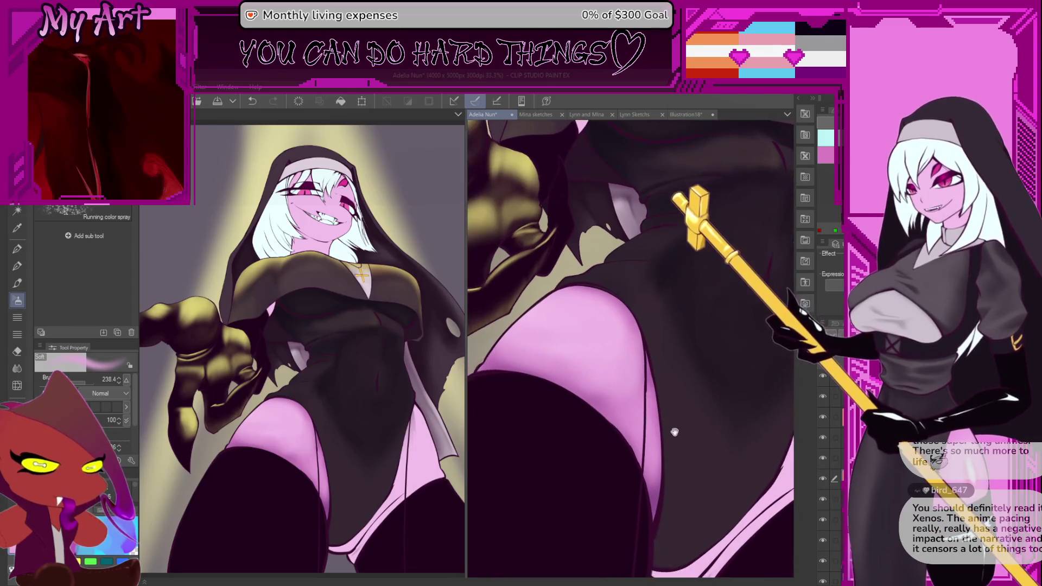
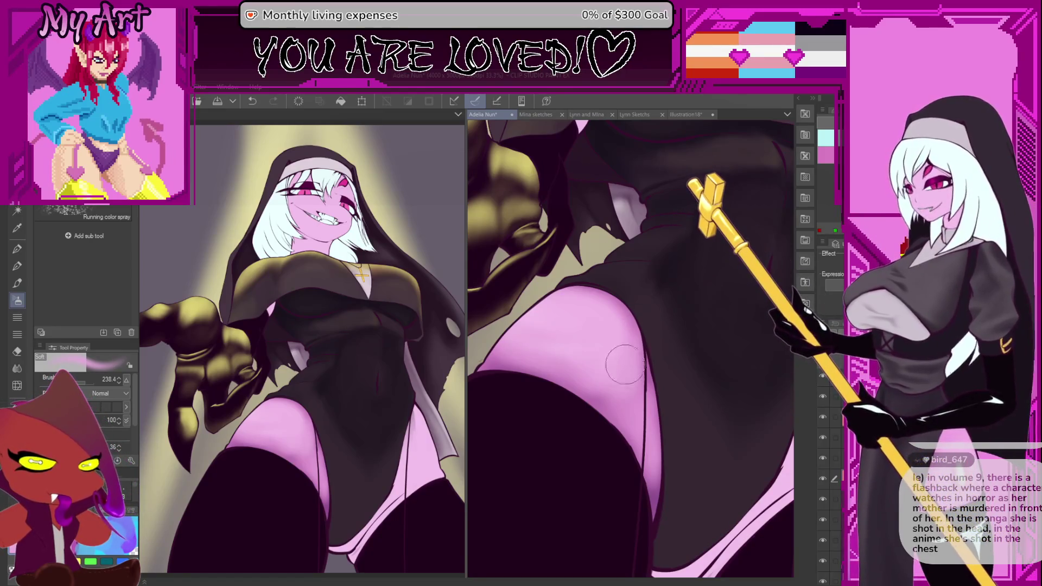
Step: Airbrush a soft light patch onto the pink thigh, resizing the Soft airbrush and rotating the view
mouse_move(583, 386)
mouse_down()
mouse_move(645, 415)
mouse_move(617, 364)
mouse_up()
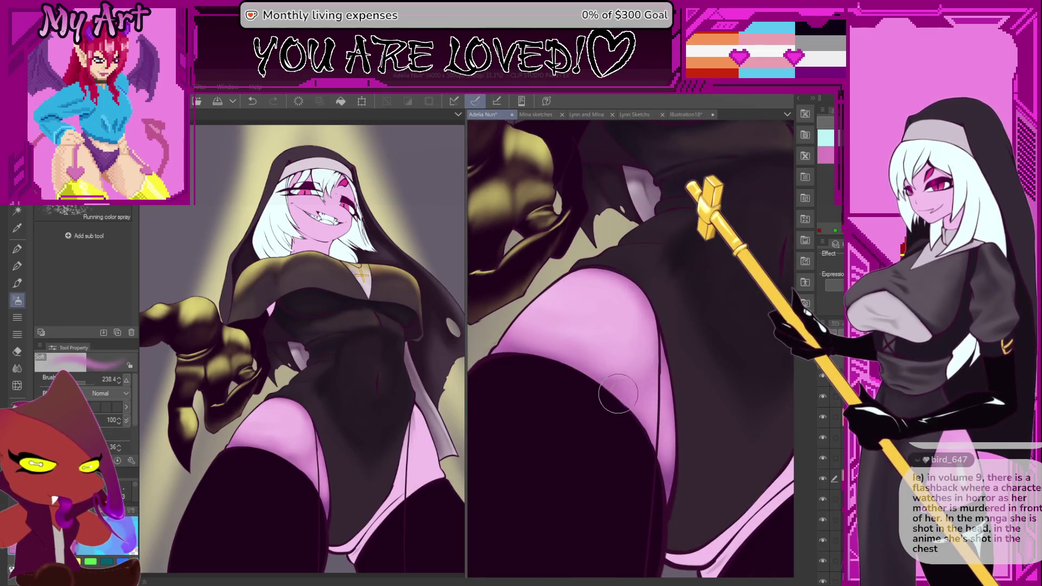
drag(618, 393, 623, 403)
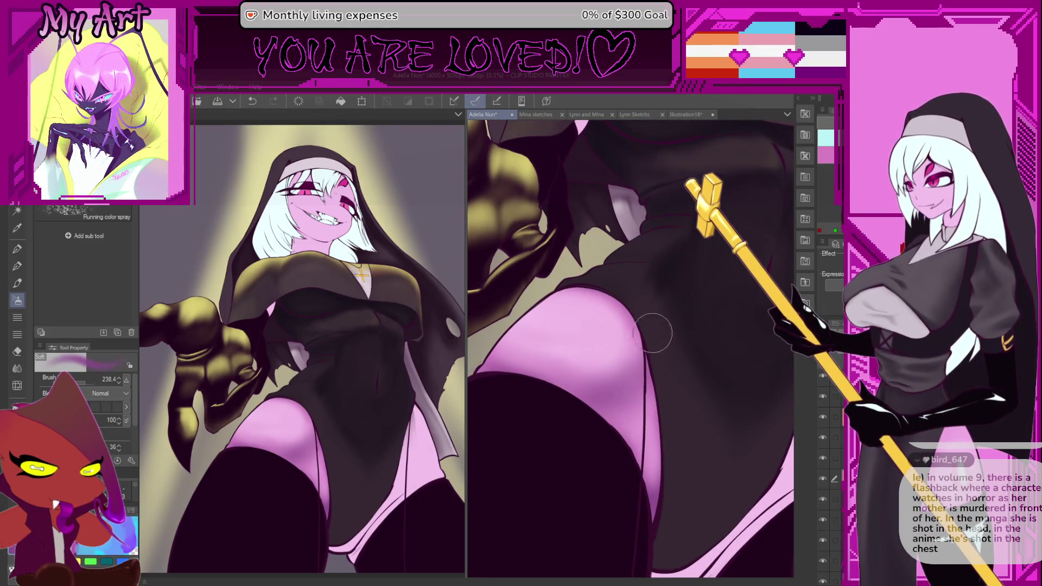
drag(623, 398, 619, 415)
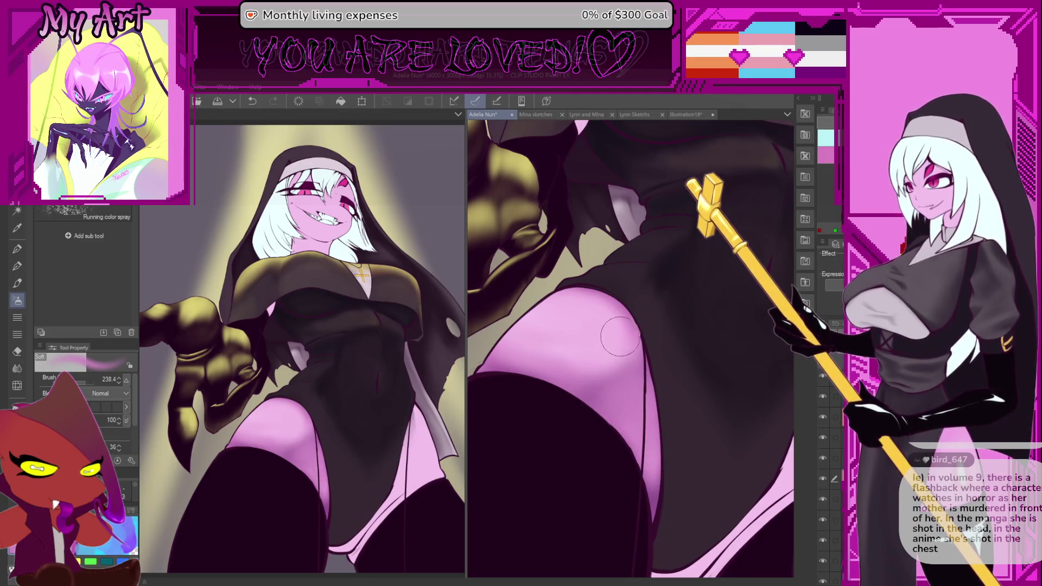
scroll(620, 336, up, 1)
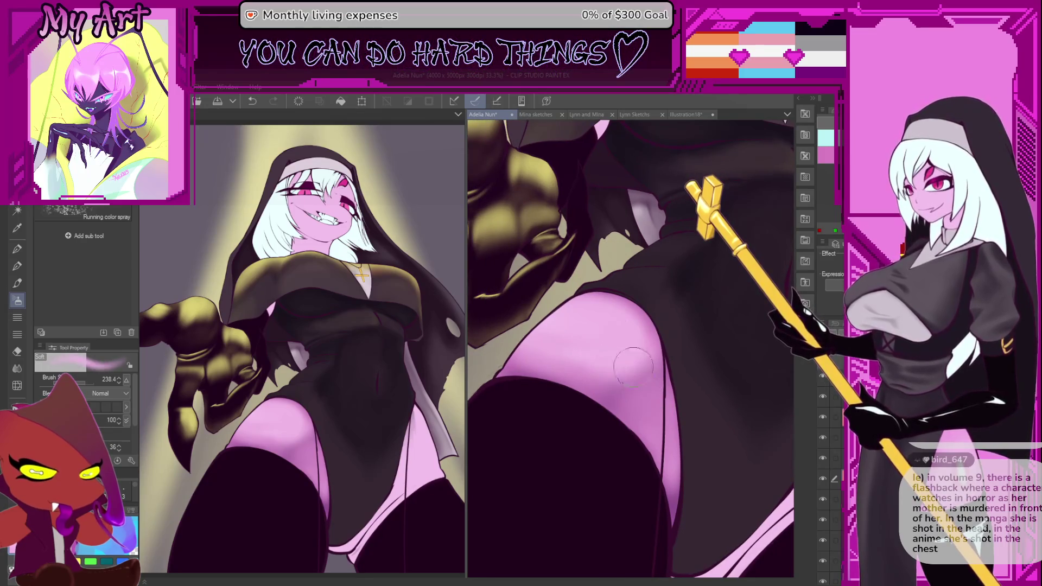
drag(649, 408, 640, 412)
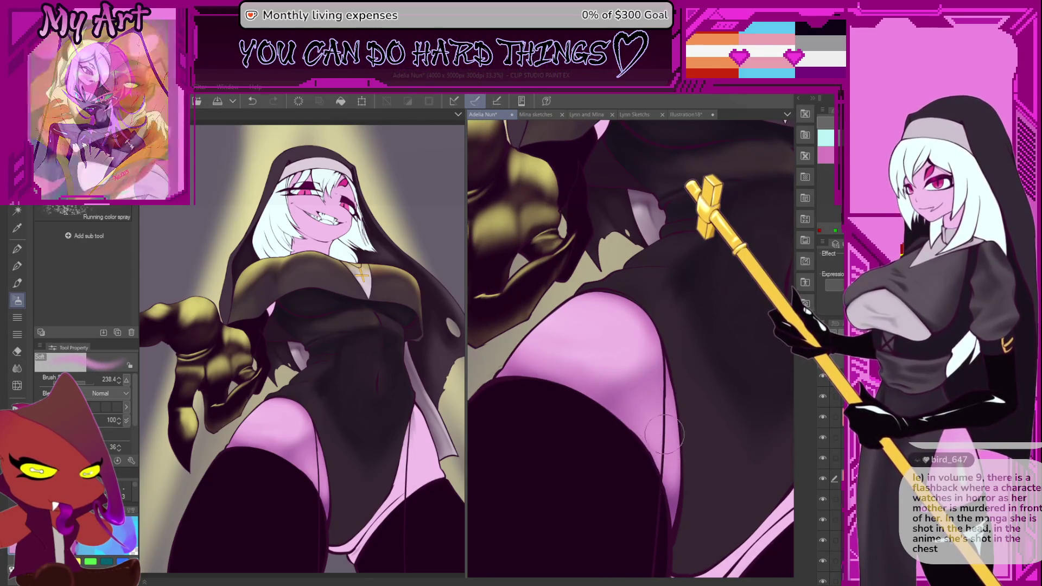
drag(662, 432, 652, 392)
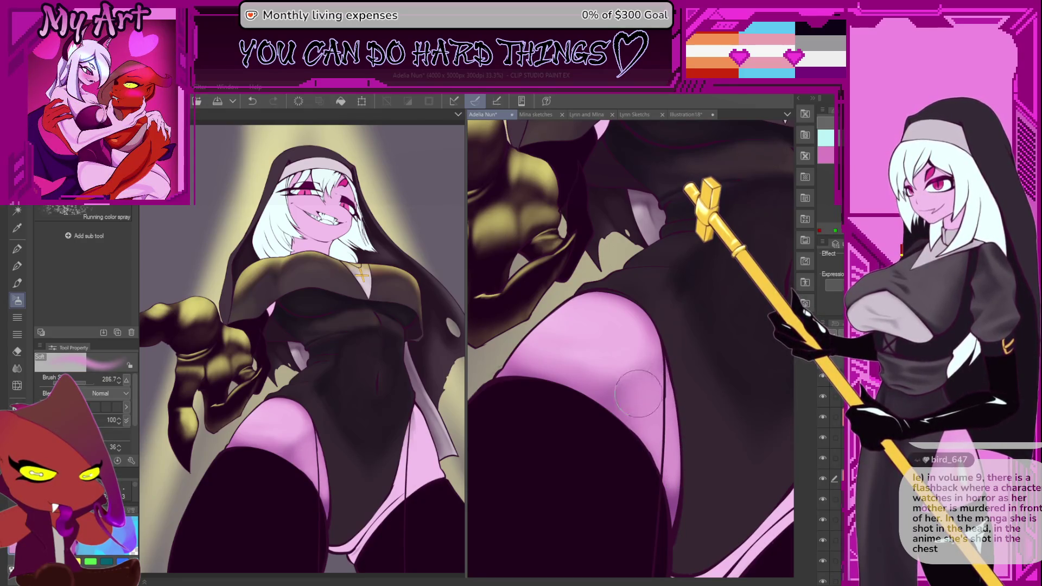
mouse_move(656, 407)
mouse_down()
mouse_move(674, 374)
mouse_move(672, 384)
mouse_up()
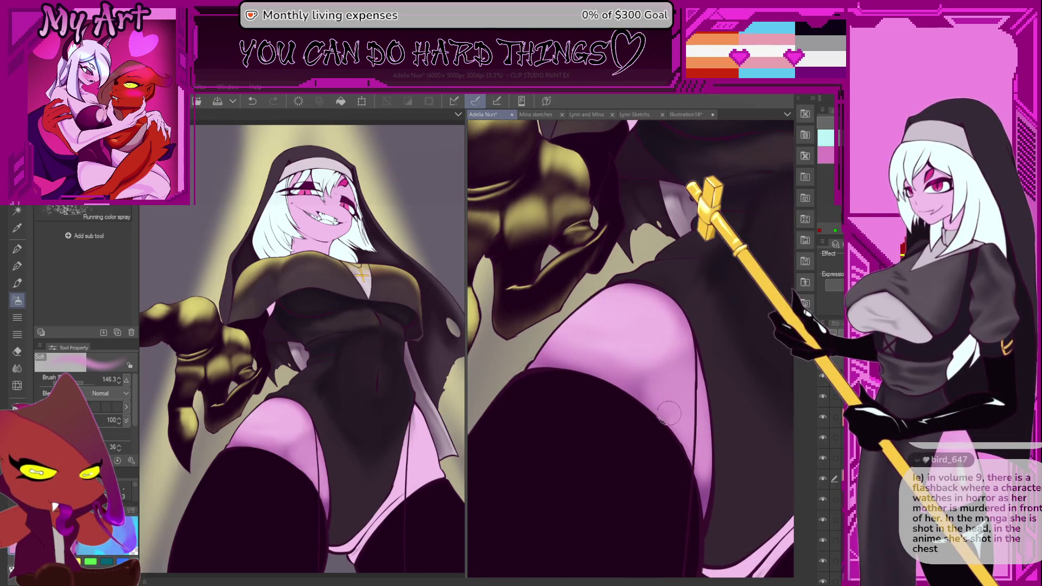
mouse_move(660, 424)
mouse_down()
mouse_move(724, 278)
mouse_move(659, 337)
mouse_up()
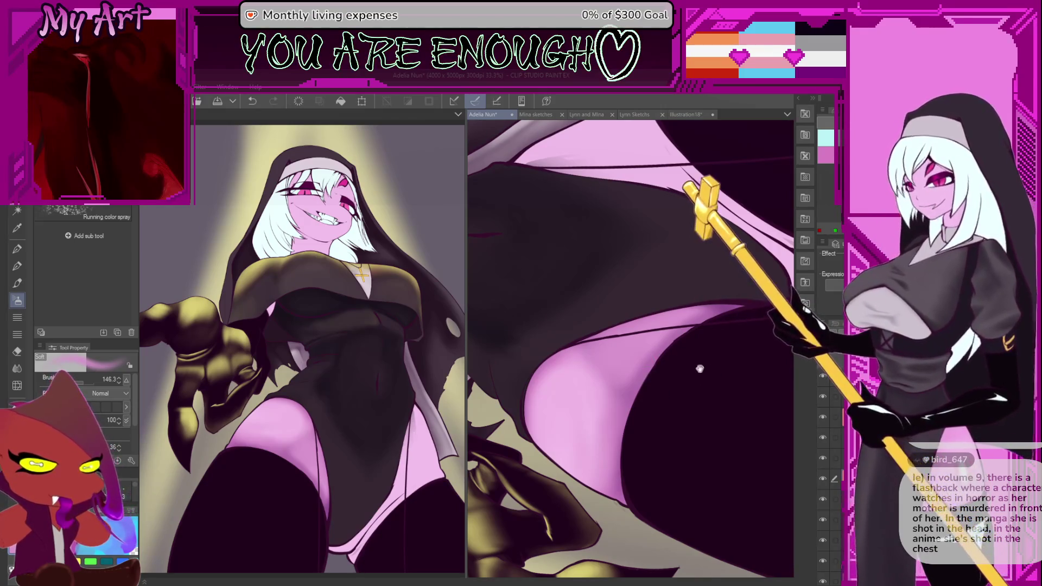
Step: Enlarge the Soft airbrush and lay broad soft shading along the pink thigh and leg
drag(709, 356, 681, 386)
mouse_move(599, 391)
mouse_down()
mouse_move(646, 399)
mouse_move(616, 368)
mouse_up()
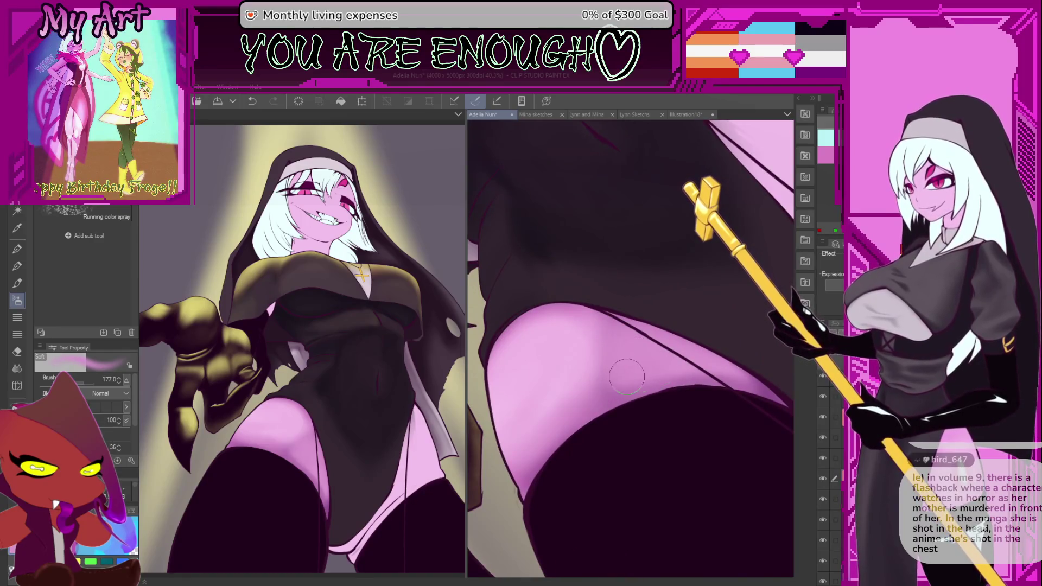
mouse_move(681, 374)
mouse_down()
mouse_move(676, 314)
mouse_move(699, 350)
mouse_up()
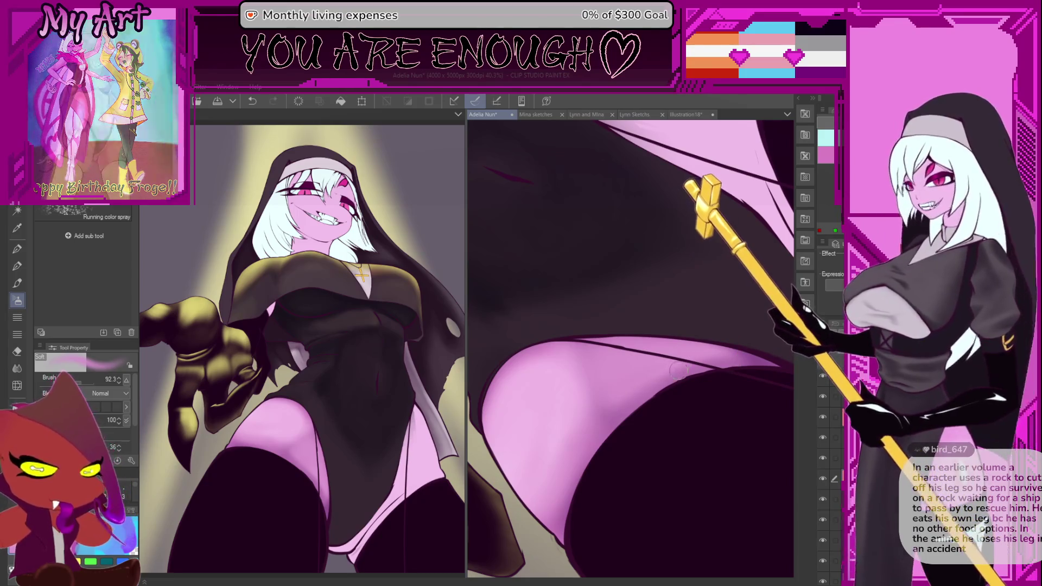
drag(652, 373, 657, 369)
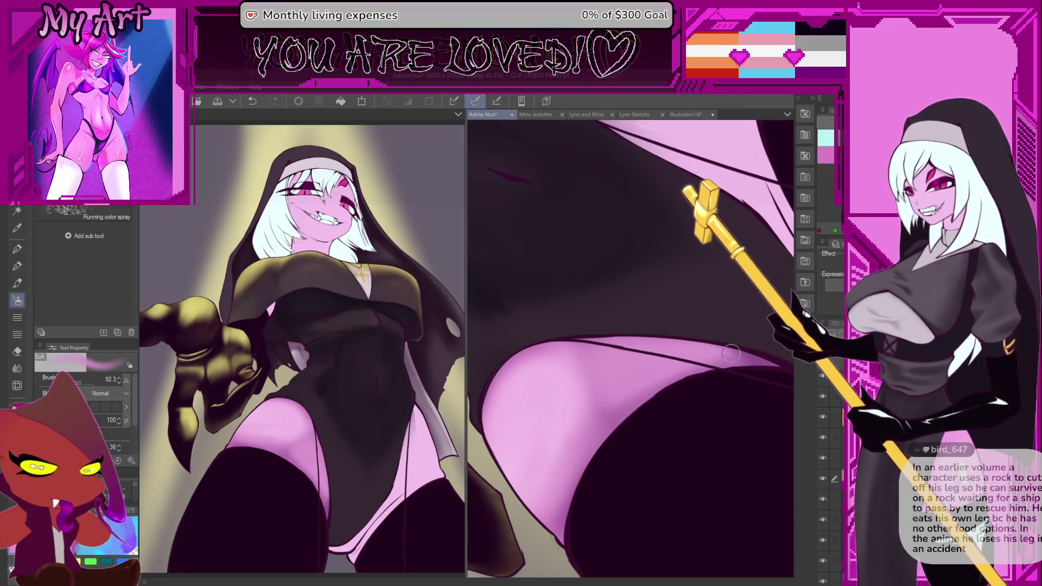
drag(616, 374, 650, 374)
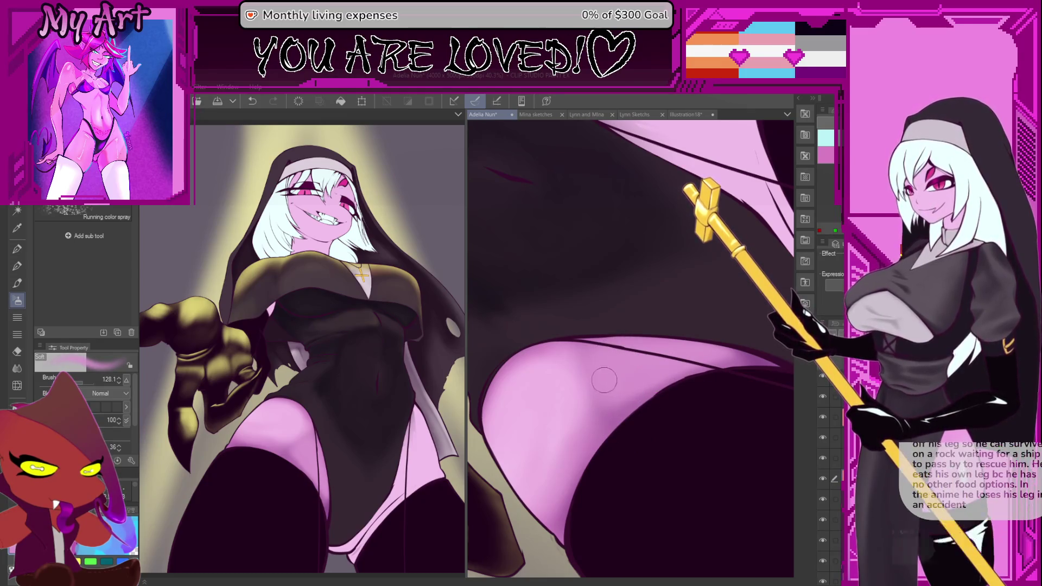
mouse_move(594, 367)
mouse_down()
mouse_move(619, 383)
mouse_move(638, 367)
mouse_up()
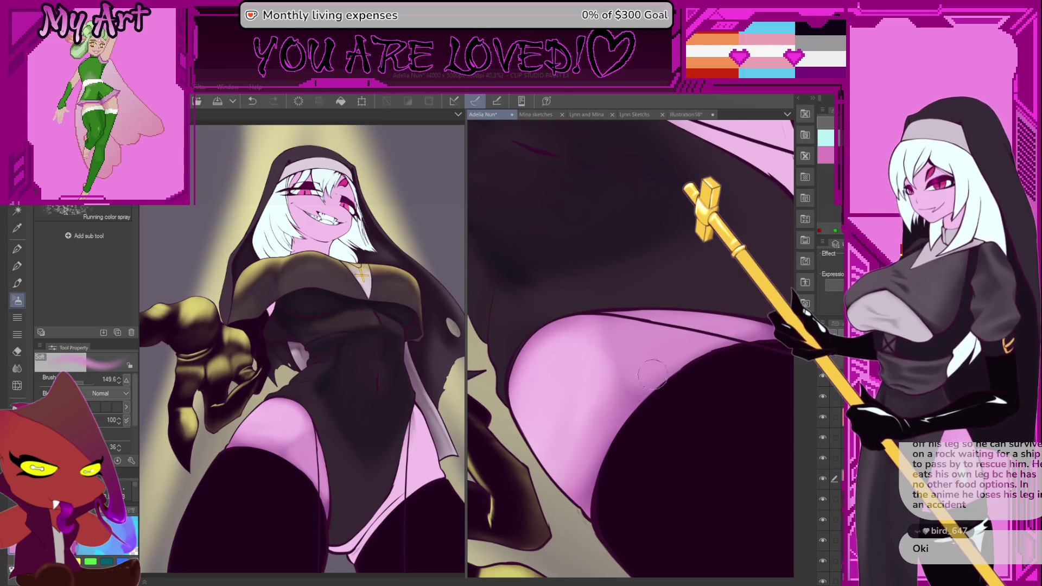
mouse_move(604, 403)
mouse_down()
mouse_move(632, 380)
mouse_move(643, 384)
mouse_up()
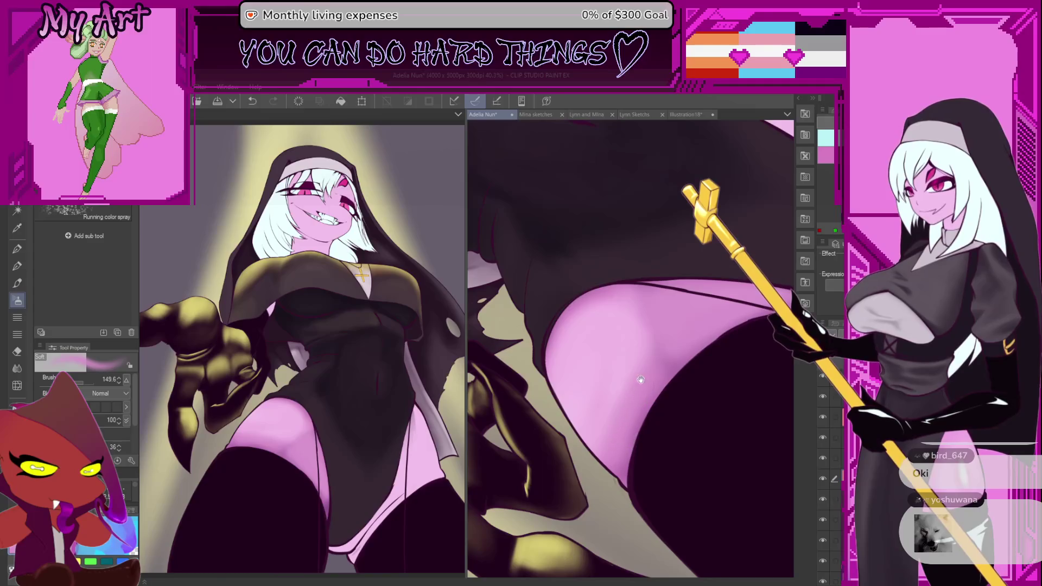
drag(642, 382, 667, 391)
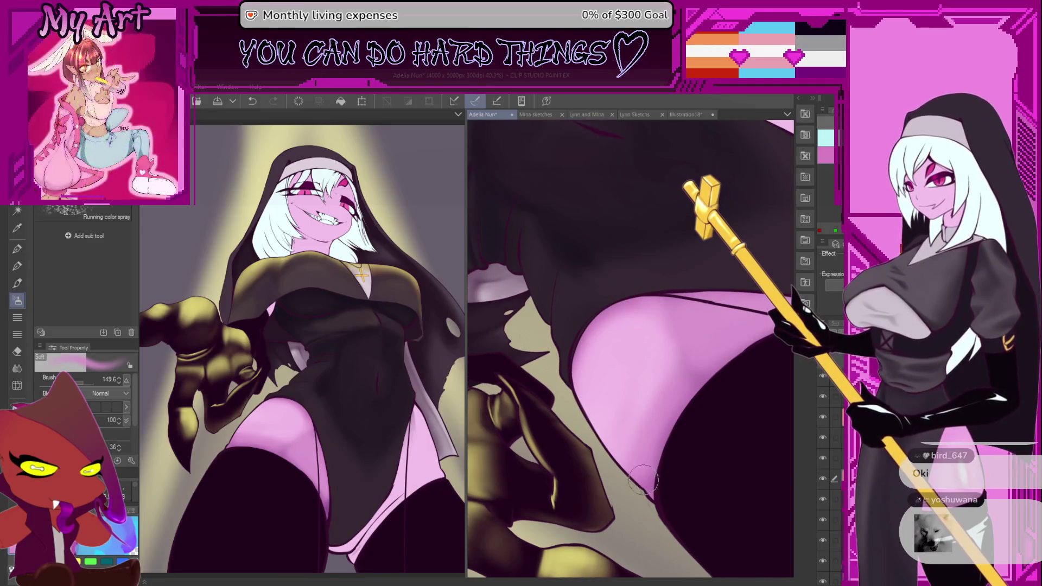
drag(642, 432, 589, 386)
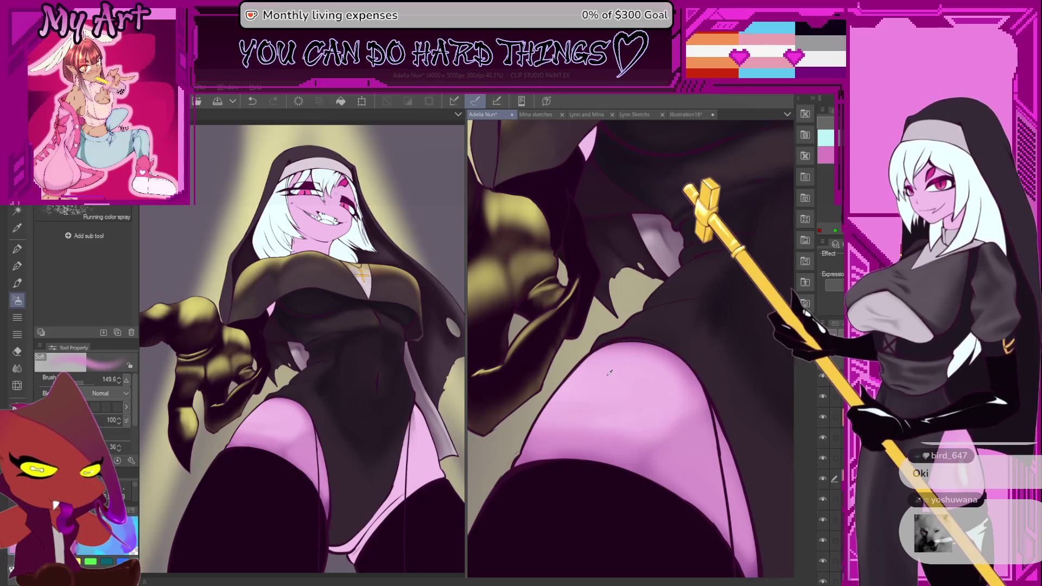
Step: Fine-tune the brush size with the bracket keys and undo the unsuccessful stroke with Ctrl+Z
key(bracketright)
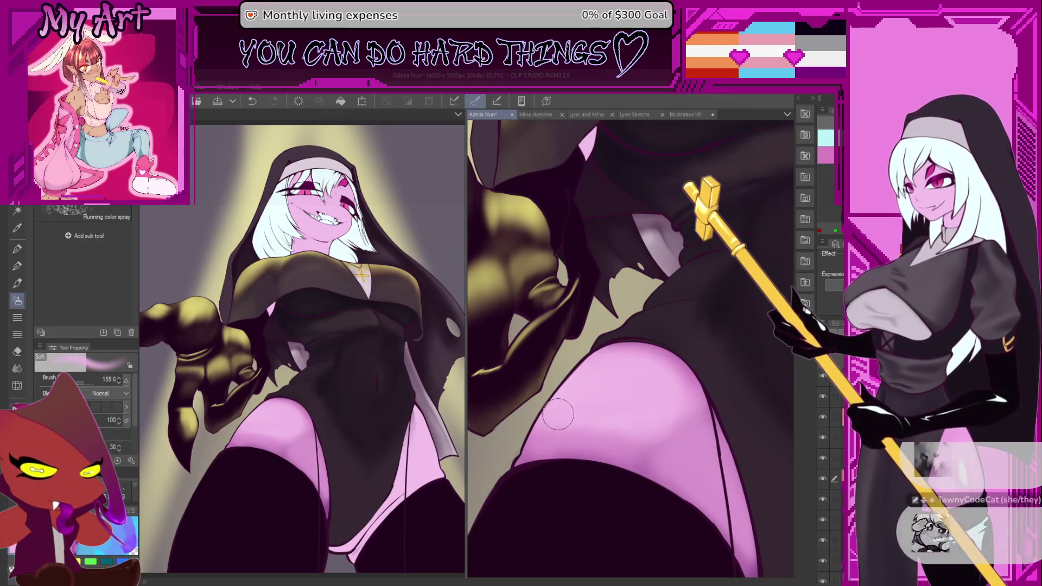
mouse_move(592, 347)
mouse_down()
mouse_move(607, 391)
mouse_move(649, 385)
mouse_up()
key(bracketleft)
key(bracketleft)
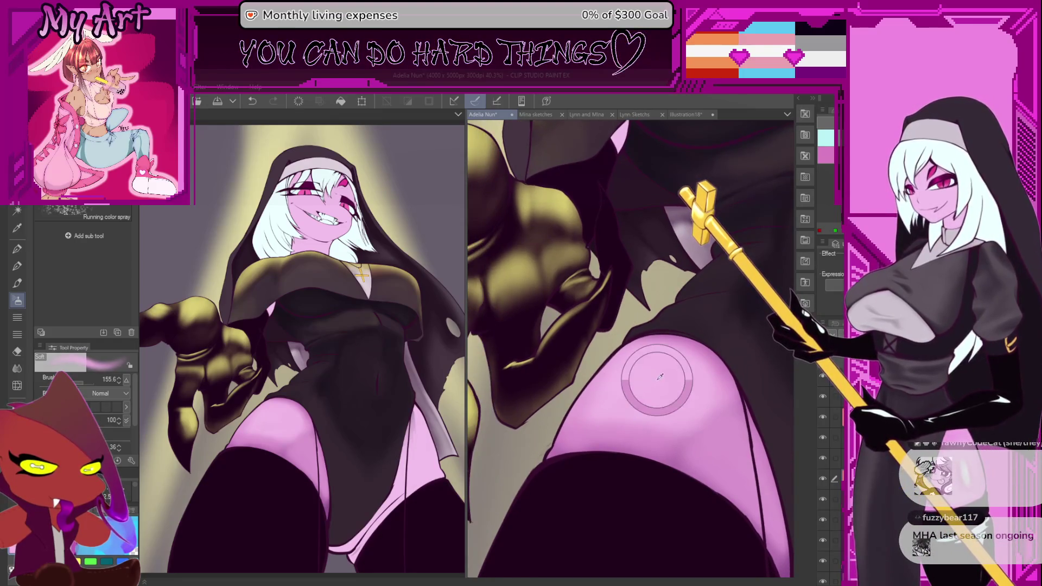
key(bracketleft)
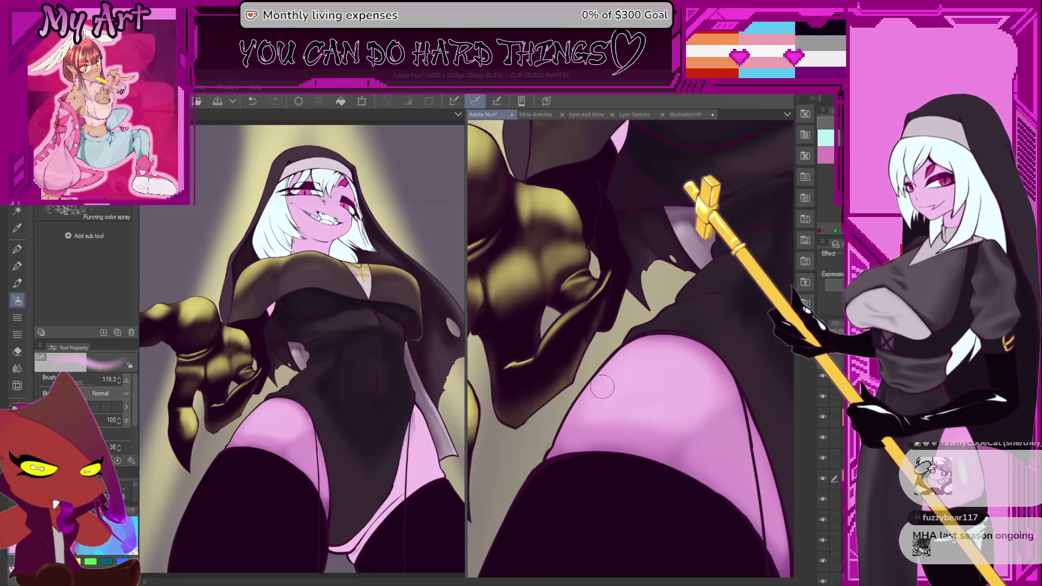
drag(634, 394, 637, 402)
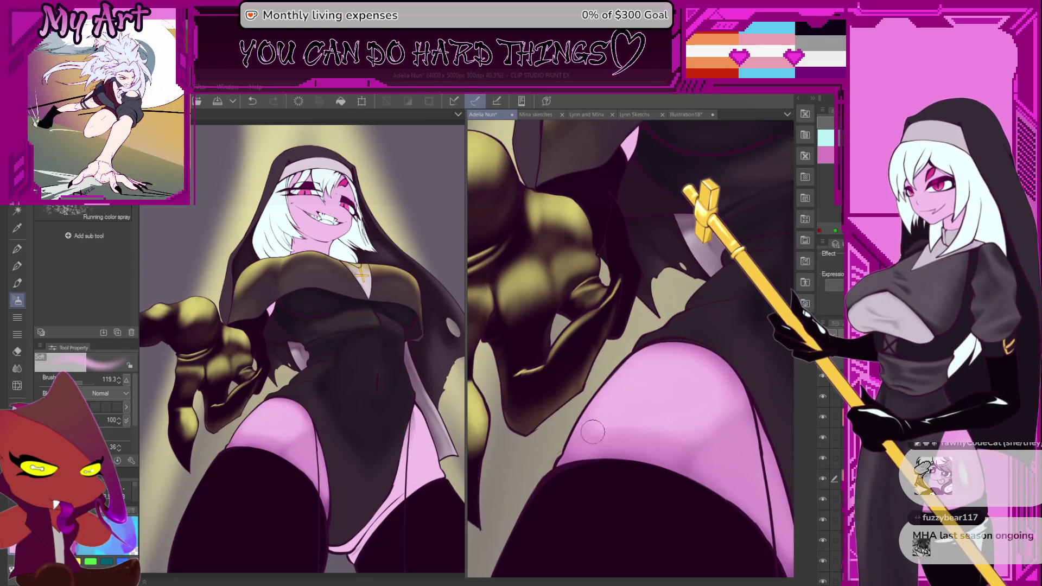
key(ctrl+z)
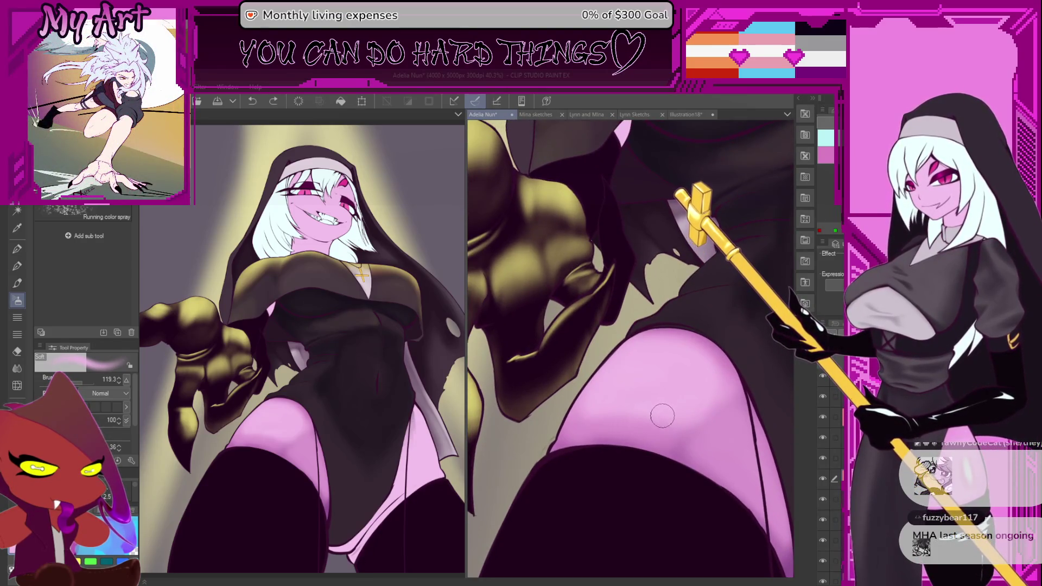
key(ctrl+z)
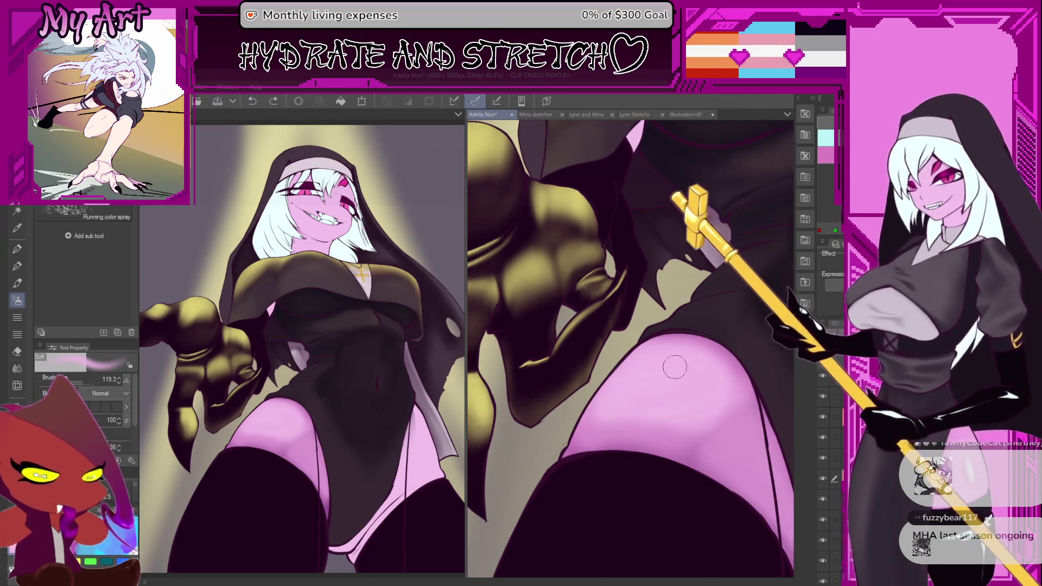
scroll(675, 368, down, 3)
scroll(599, 444, up, 3)
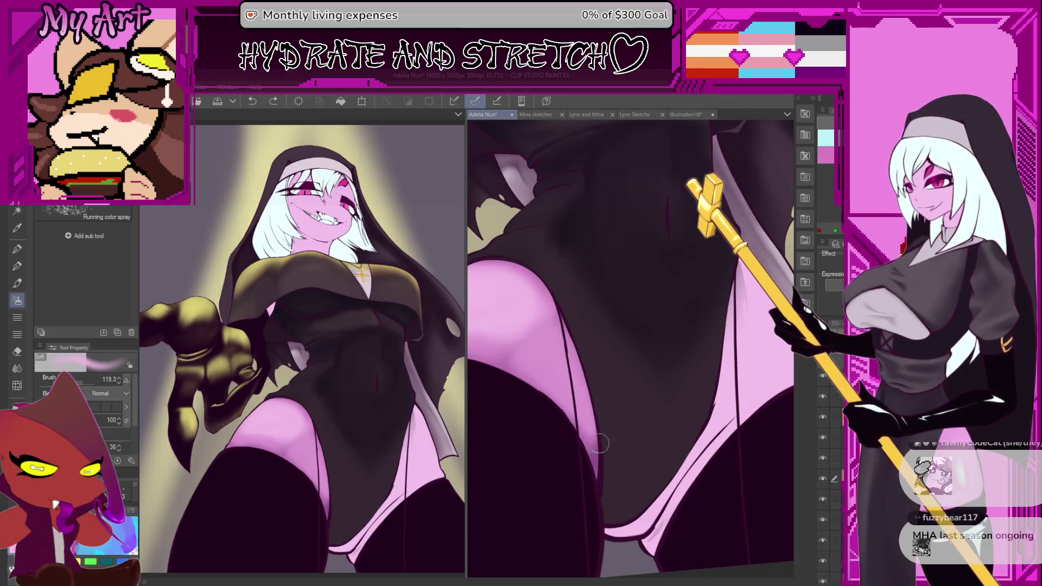
Step: Airbrush shading near the lower dress hem, toggling layers off and on to compare
drag(624, 510, 616, 526)
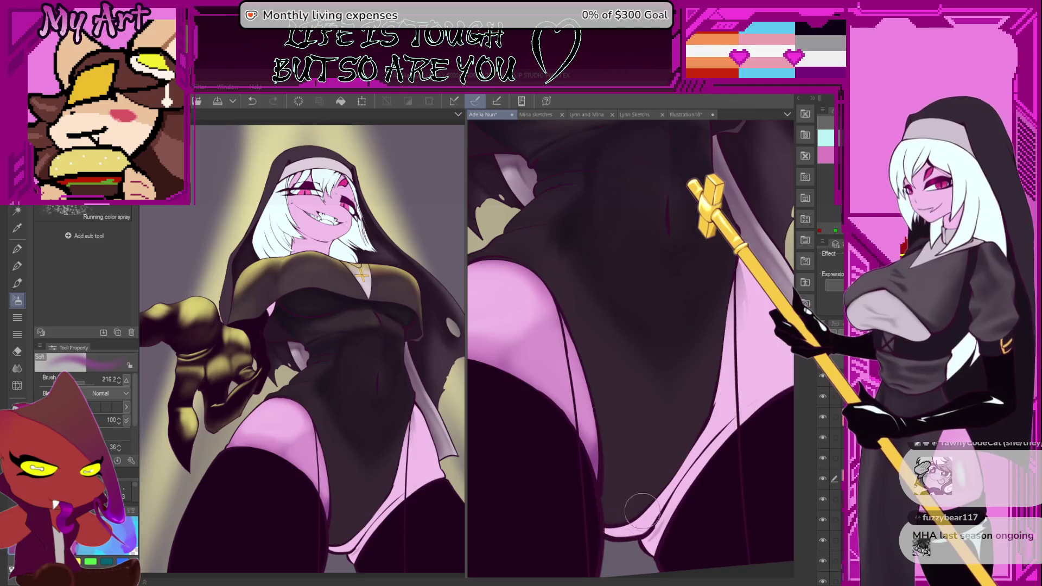
click(824, 498)
click(824, 498)
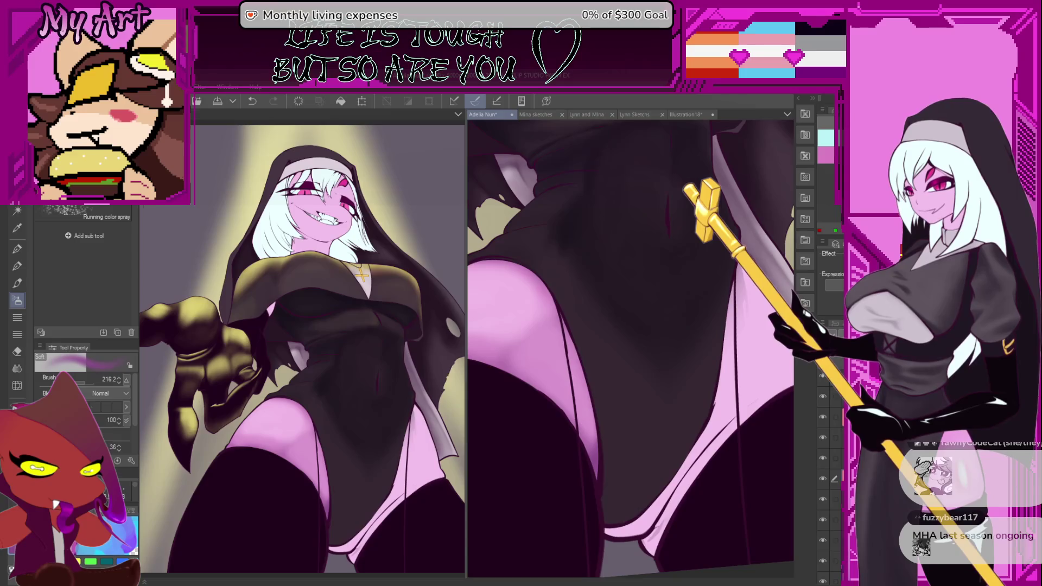
click(823, 438)
click(822, 439)
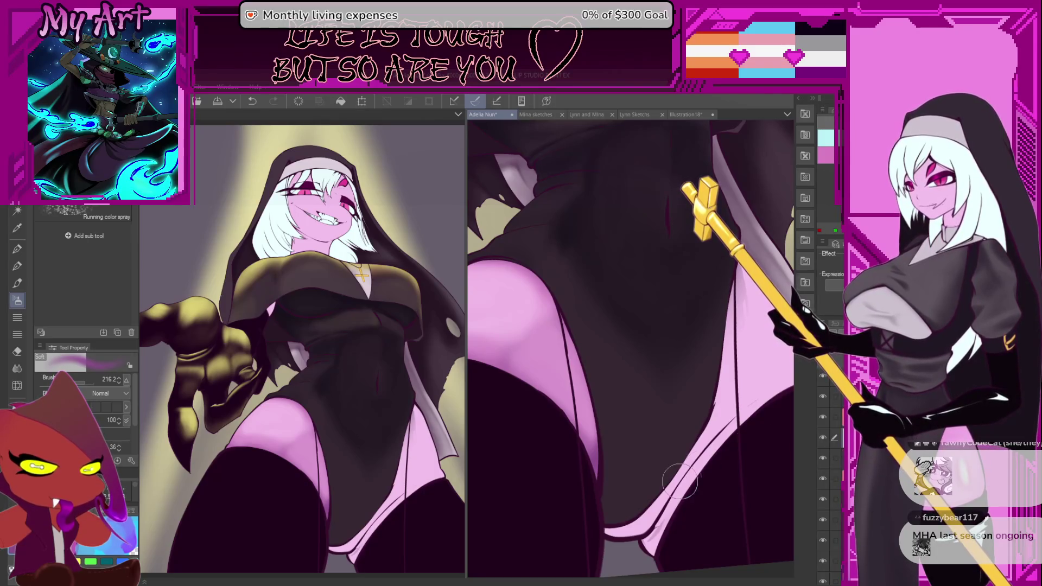
Step: Select the pink and grey leg region by colour, then deselect and return to the Best brsh brush
key(w)
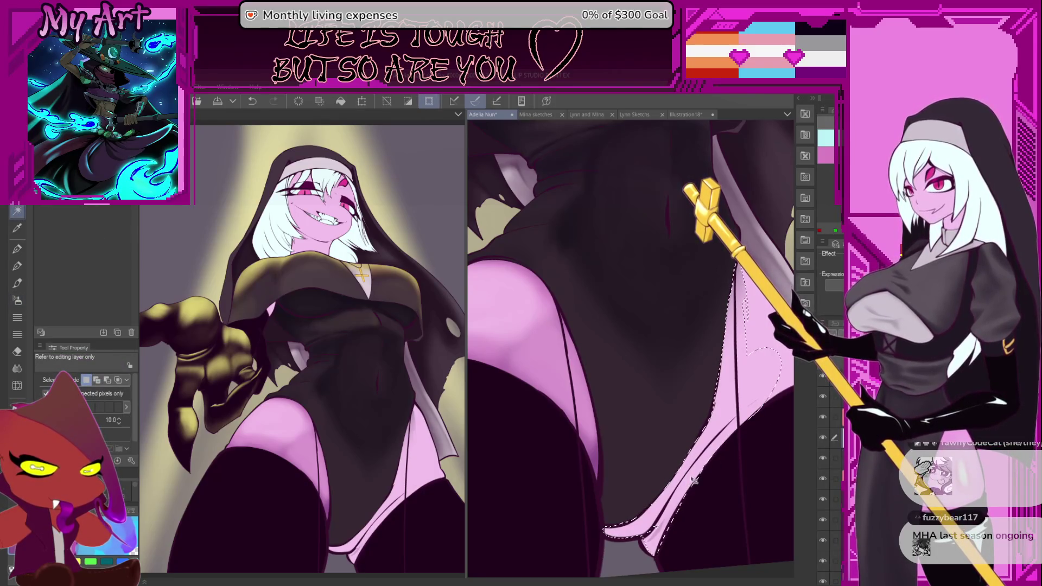
click(691, 480)
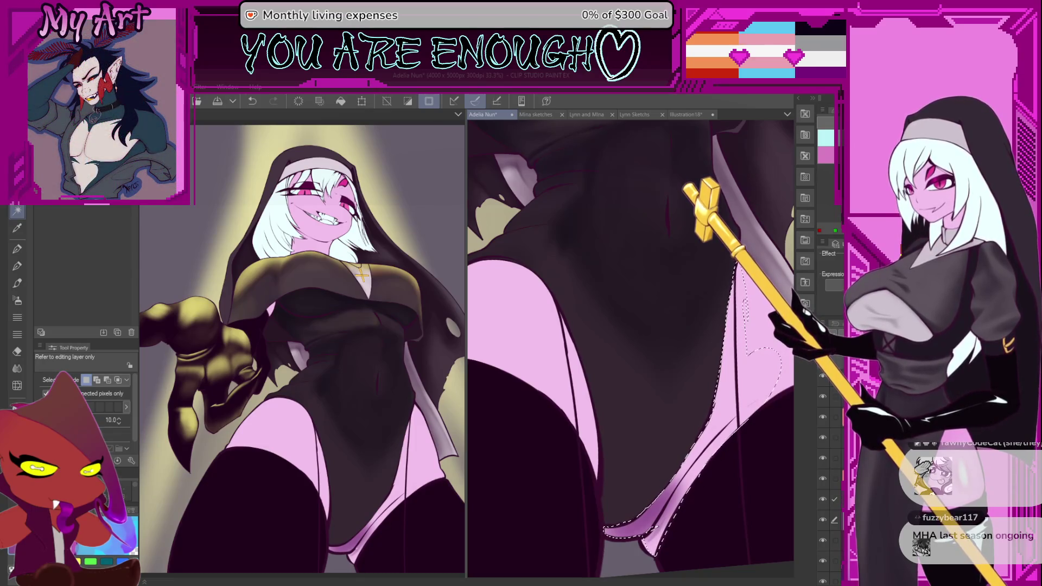
scroll(671, 384, down, 3)
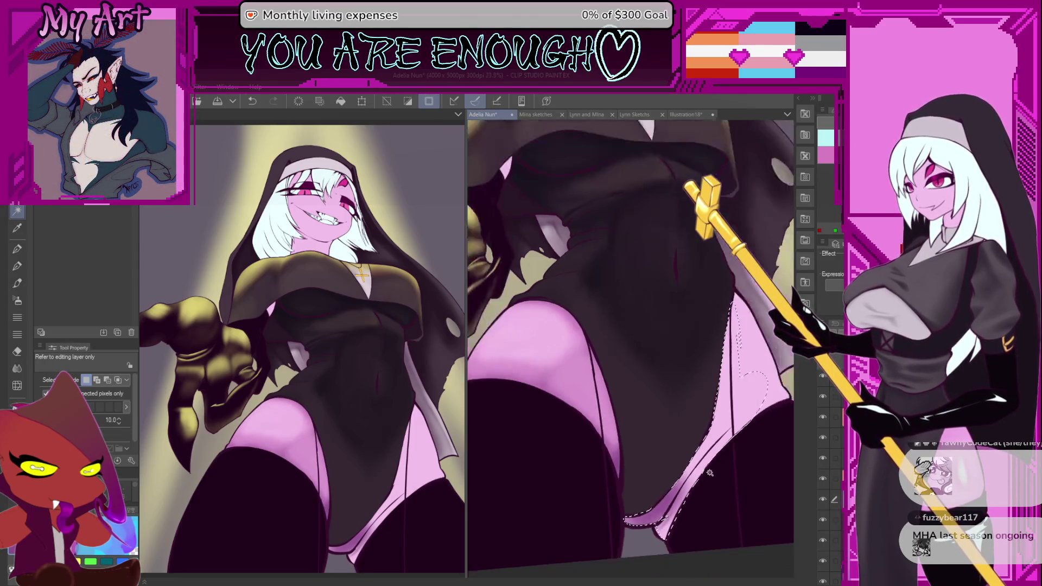
scroll(670, 384, up, 3)
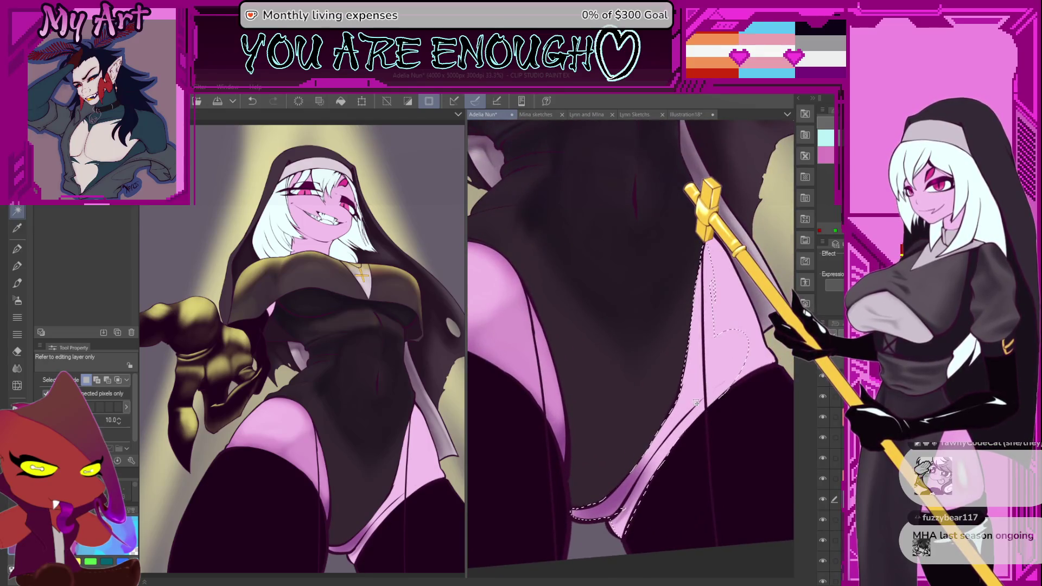
key(b)
key(ctrl+d)
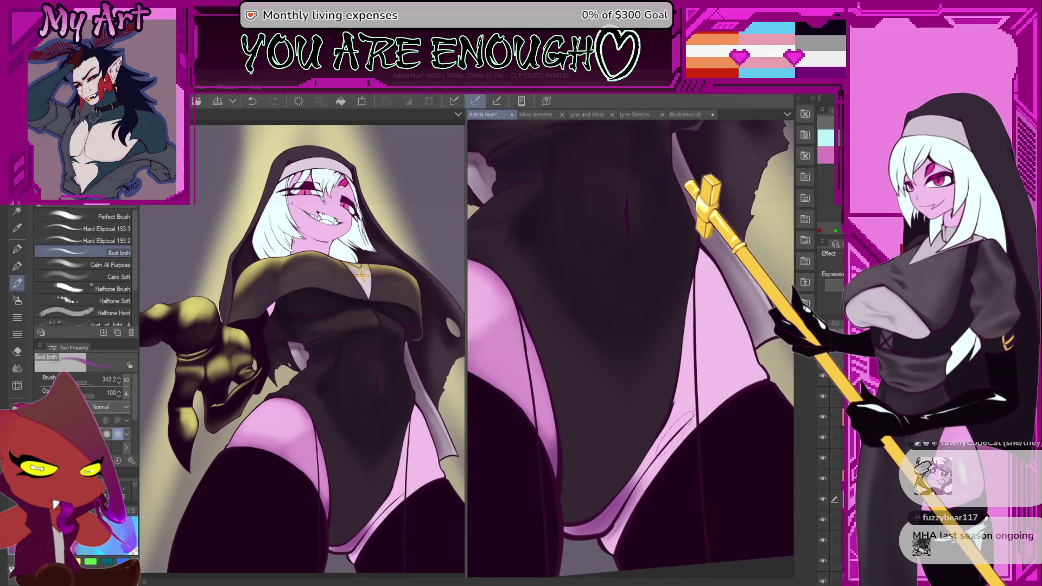
Step: With the Best brsh brush active, shade the thighs where they meet the dress and stocking edges
mouse_move(679, 451)
mouse_down()
mouse_move(683, 432)
mouse_move(648, 456)
mouse_move(624, 496)
mouse_move(709, 388)
mouse_up()
key(p)
key(b)
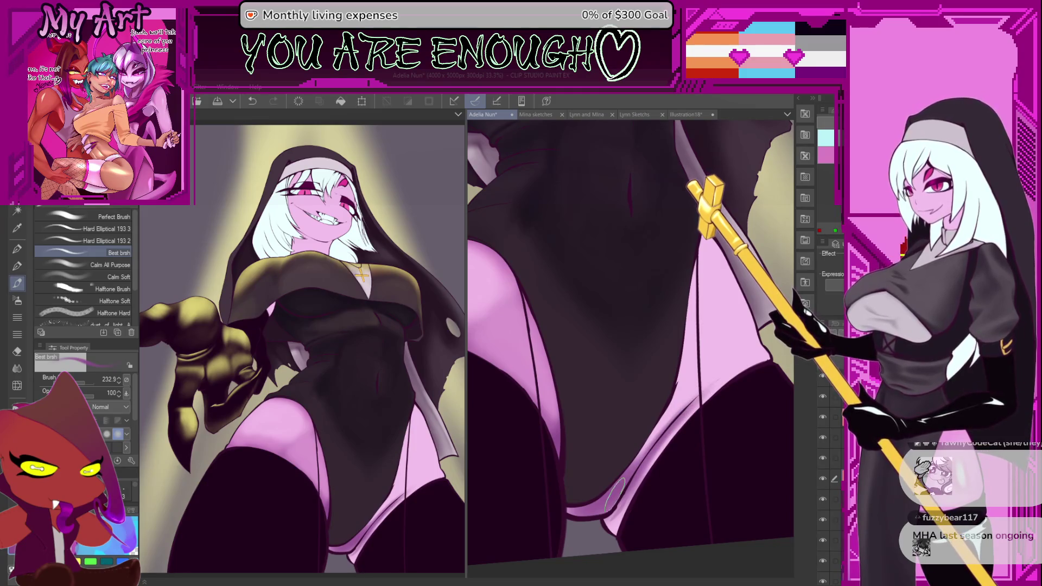
drag(619, 487, 611, 513)
mouse_move(658, 421)
mouse_down()
mouse_move(616, 468)
mouse_move(634, 462)
mouse_up()
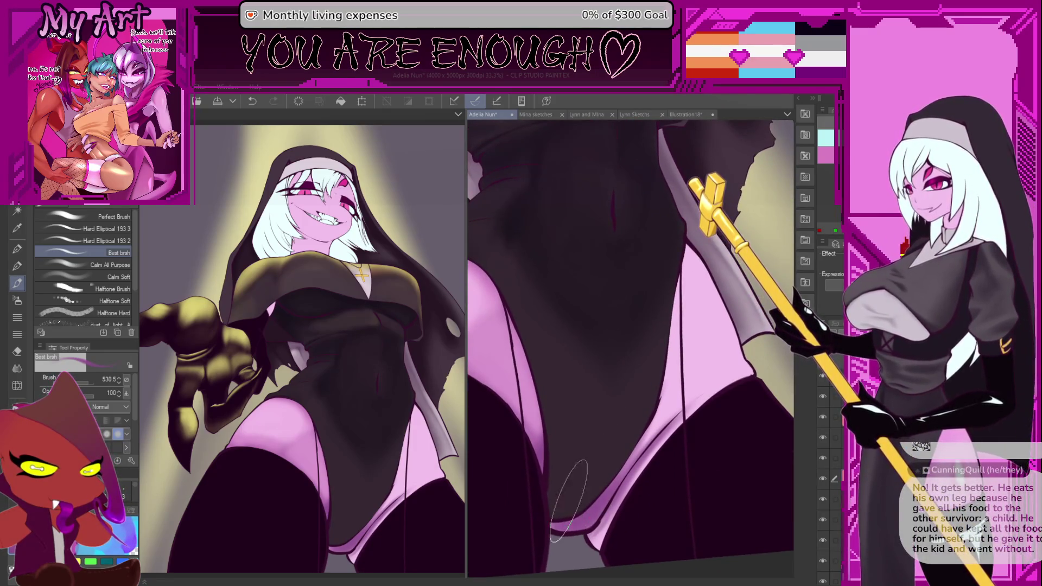
mouse_move(599, 497)
mouse_down()
mouse_move(607, 467)
mouse_move(592, 480)
mouse_up()
Step: Lasso a small patch of pink skin, then clear the selection and resume the Best brsh brush
key(m)
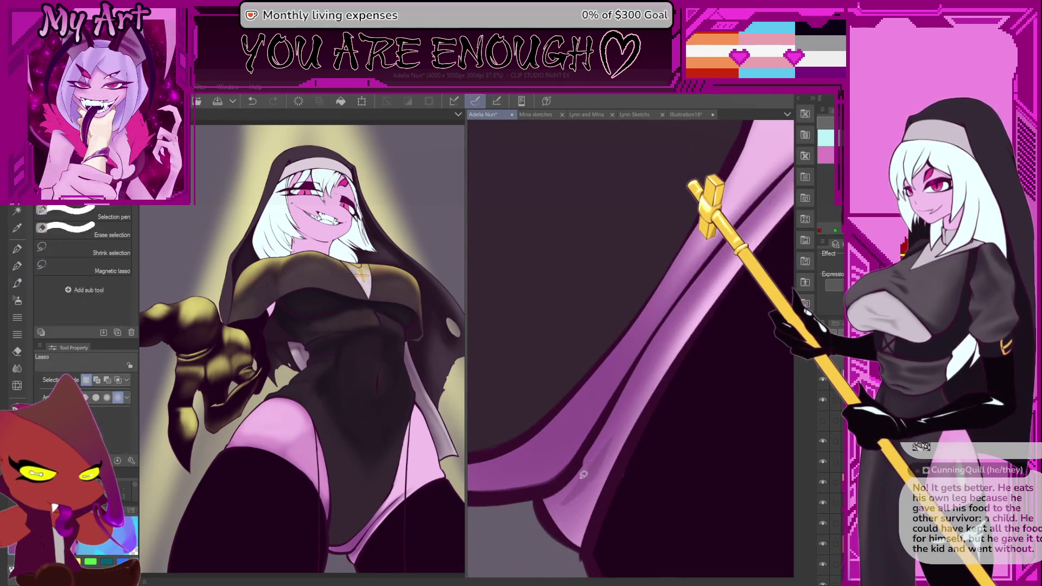
drag(588, 495, 597, 489)
scroll(632, 434, down, 2)
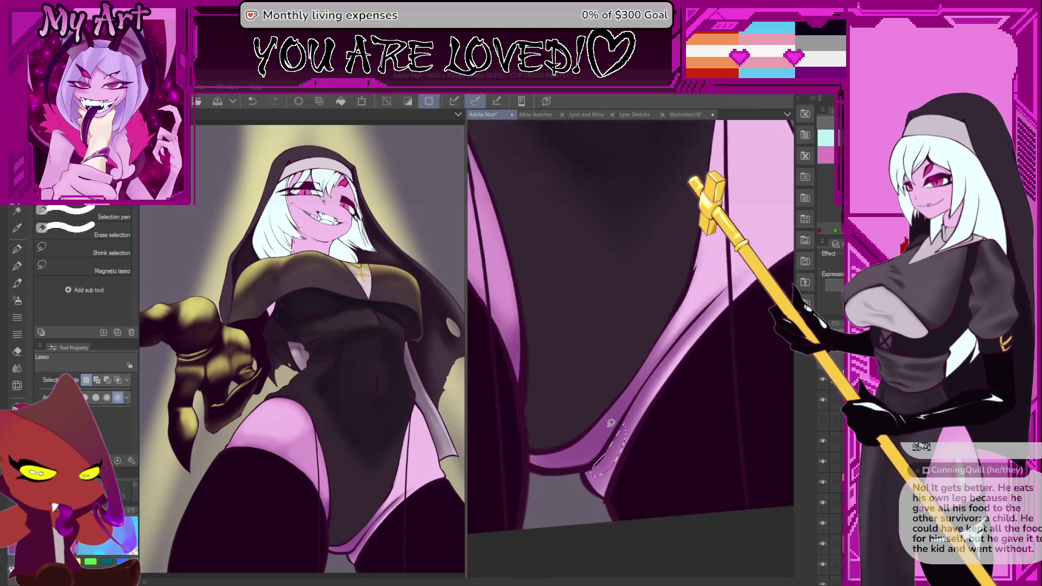
key(ctrl+d)
key(b)
scroll(632, 428, up, 2)
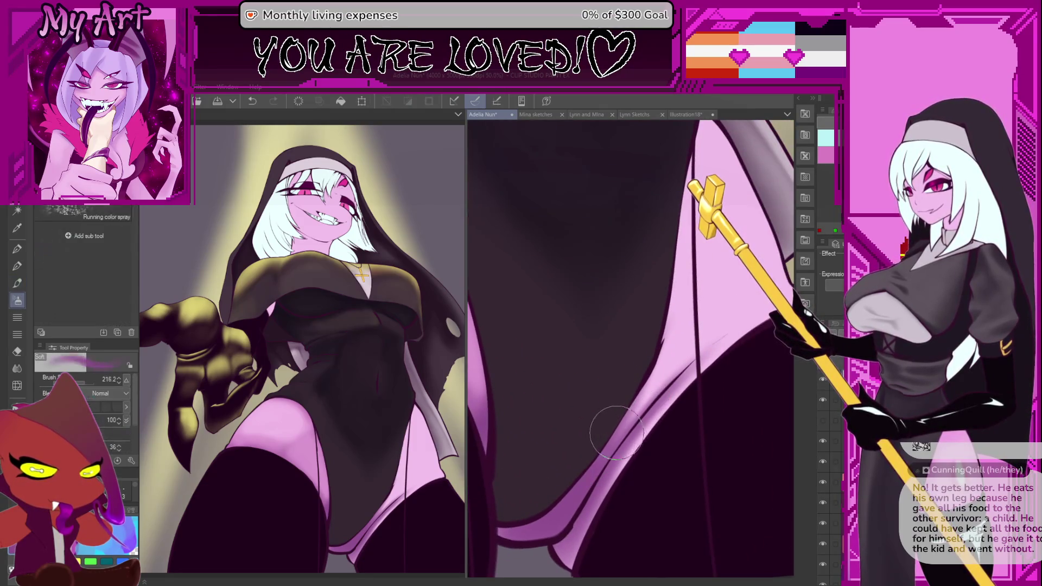
key(b)
mouse_move(624, 380)
mouse_down()
mouse_move(638, 415)
mouse_move(654, 396)
mouse_up()
scroll(638, 415, down, 2)
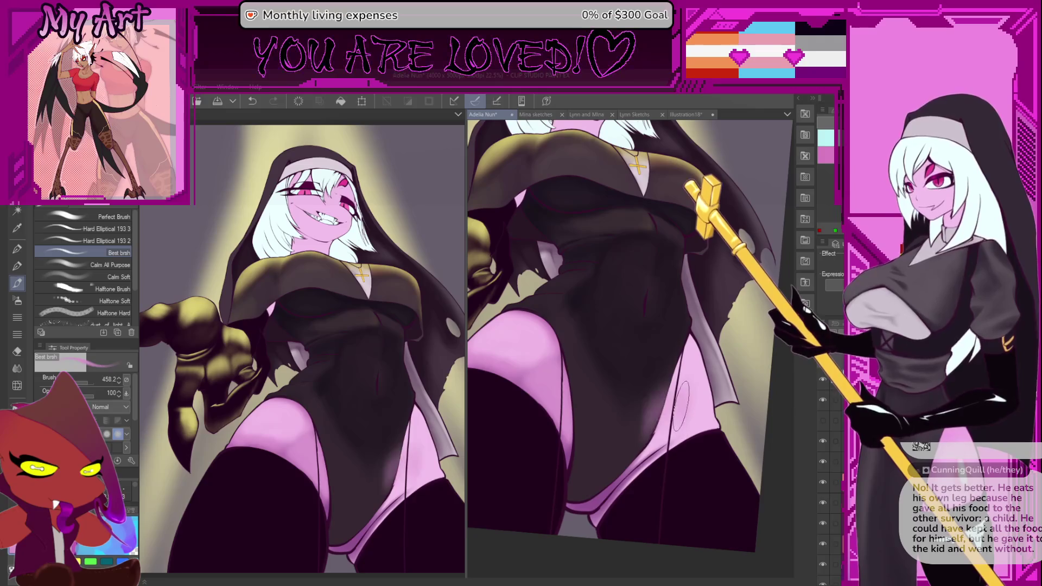
Step: Rotate the canvas and paint soft shading on the thigh
drag(681, 404, 782, 453)
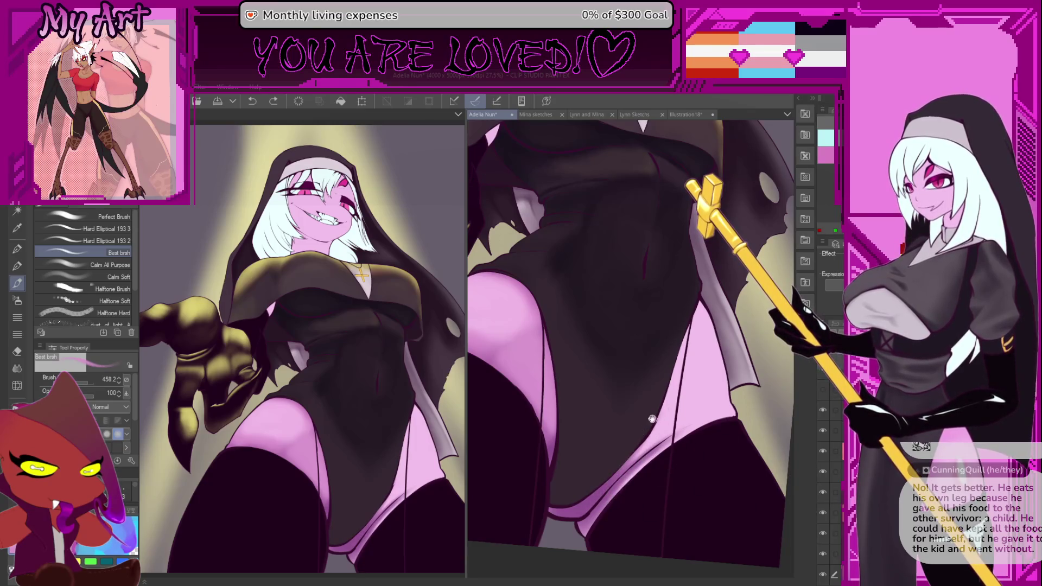
mouse_move(652, 419)
mouse_down()
mouse_move(673, 397)
mouse_move(659, 437)
mouse_move(601, 486)
mouse_move(609, 484)
mouse_move(597, 521)
mouse_move(694, 402)
mouse_move(678, 445)
mouse_move(717, 426)
mouse_up()
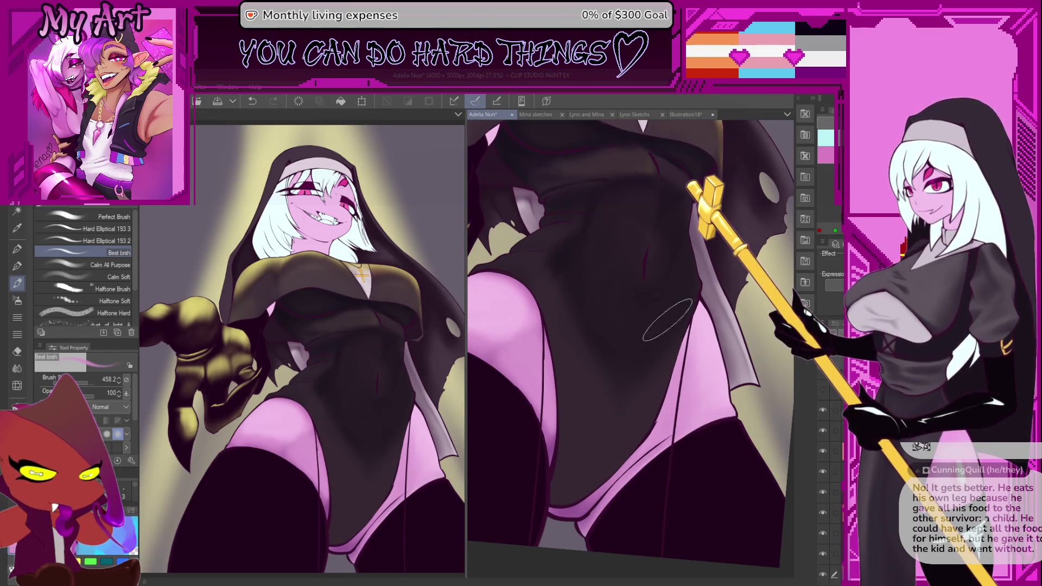
mouse_move(698, 358)
mouse_down()
mouse_move(733, 403)
mouse_move(722, 386)
mouse_up()
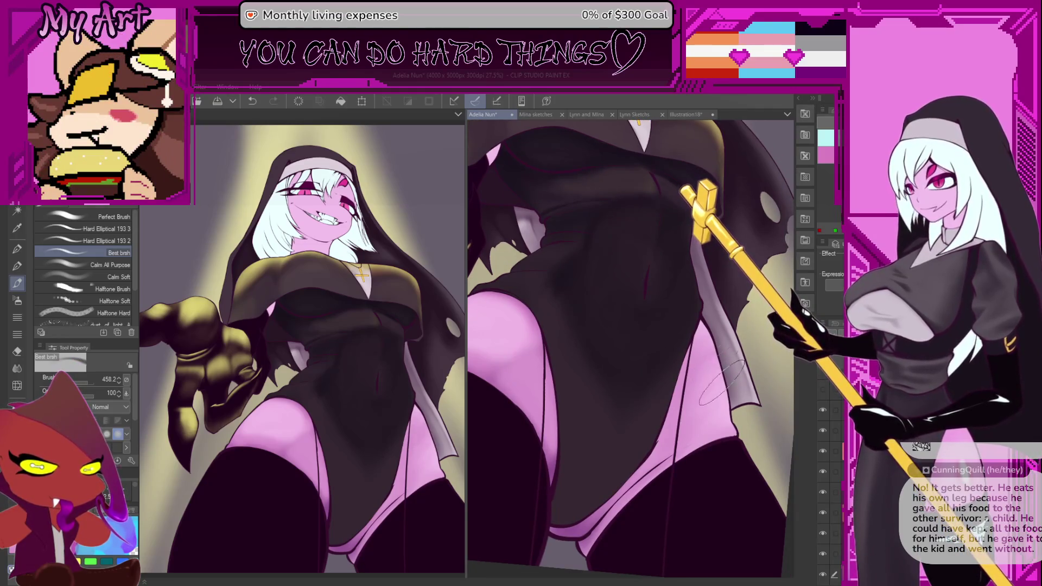
Step: Eyedrop the pink skin colour and blend a deeper shadow along the thigh at the skirt edge
alt+click(699, 402)
drag(654, 420, 651, 434)
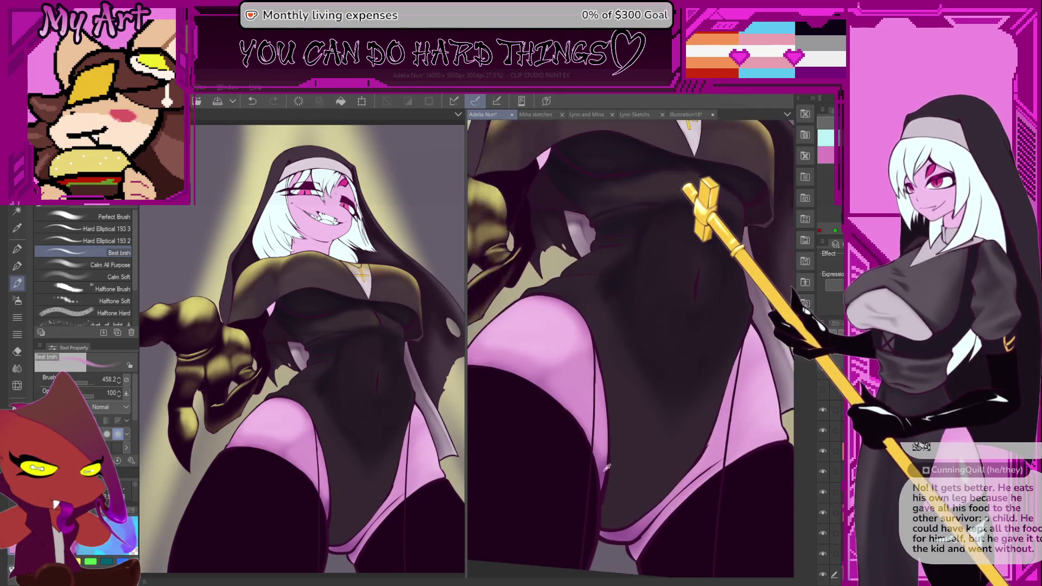
drag(716, 408, 682, 347)
mouse_move(674, 391)
mouse_down()
mouse_move(696, 408)
mouse_move(689, 384)
mouse_move(690, 397)
mouse_up()
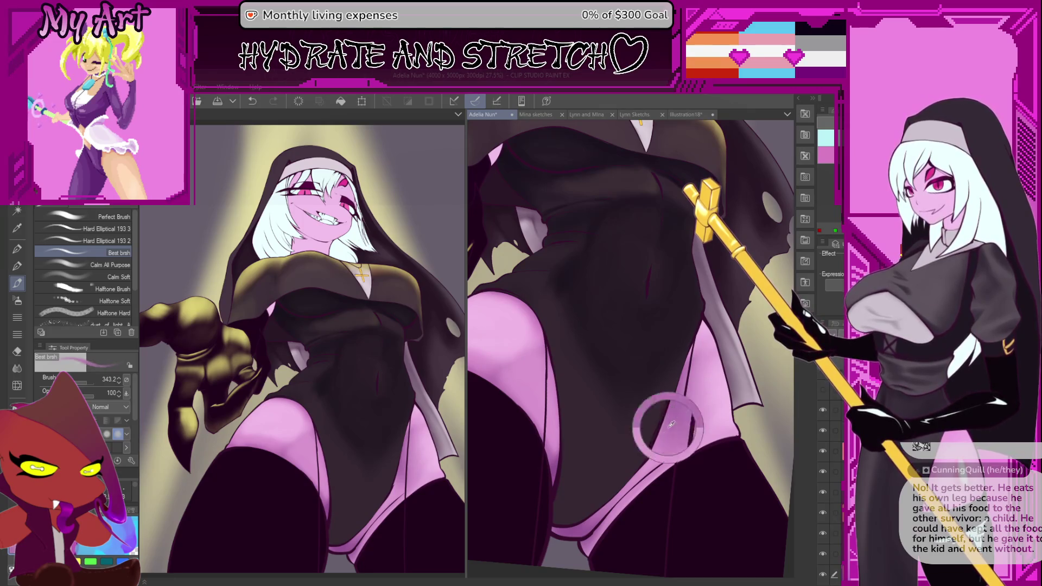
scroll(668, 395, down, 2)
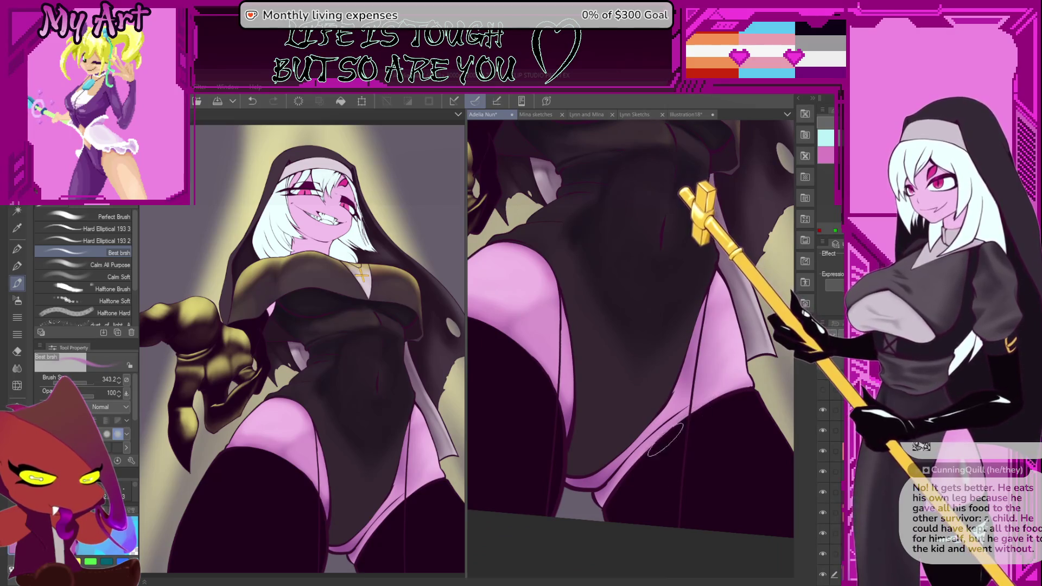
drag(652, 451, 618, 468)
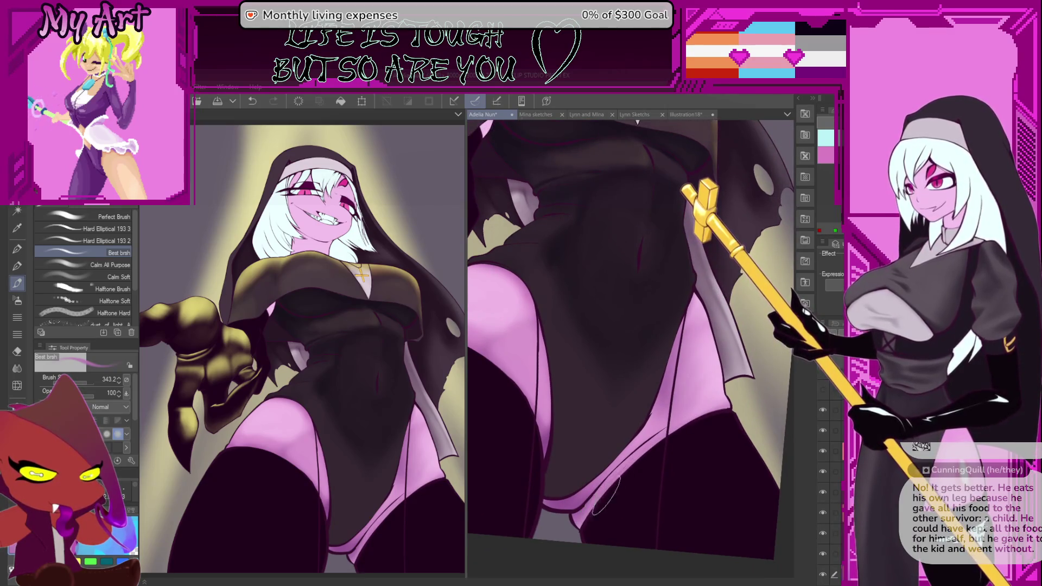
mouse_move(685, 375)
mouse_down()
mouse_move(703, 356)
mouse_move(716, 396)
mouse_move(693, 398)
mouse_up()
mouse_move(760, 402)
mouse_down()
mouse_move(700, 488)
mouse_move(726, 453)
mouse_up()
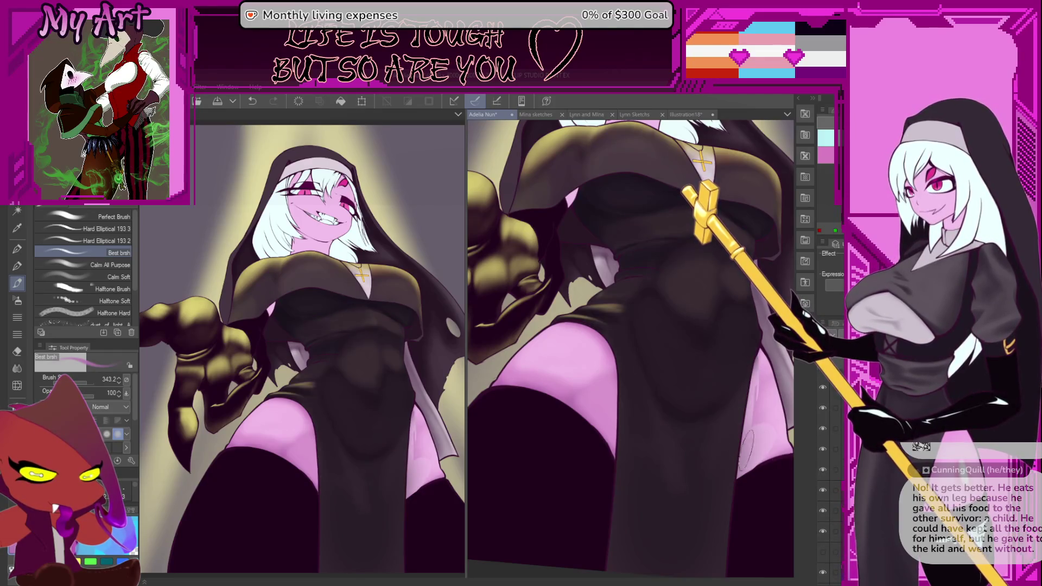
scroll(726, 452, down, 5)
scroll(726, 451, up, 5)
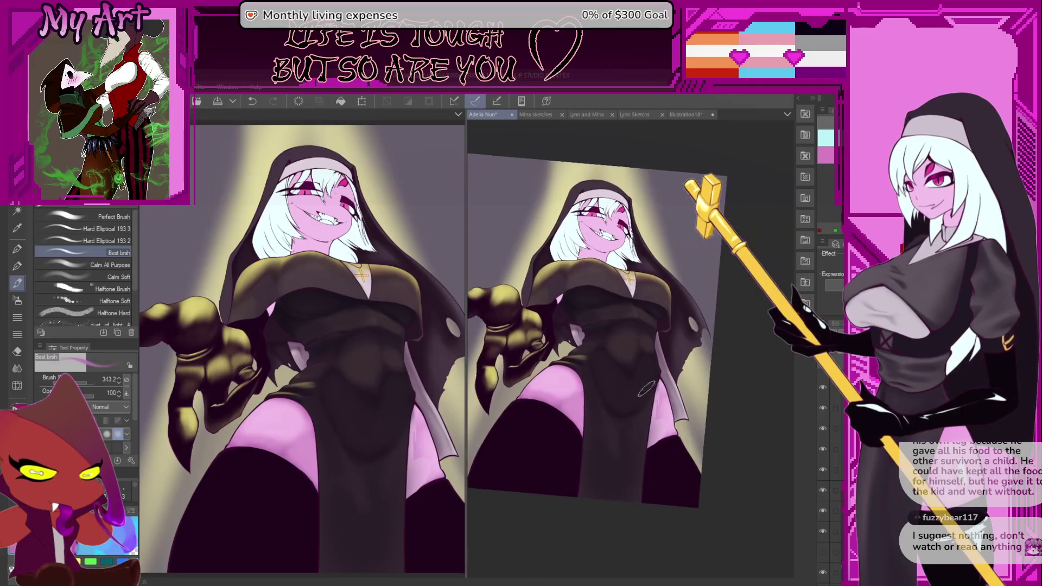
Step: Lasso-select the pink leg inside the right dress slit, refining the outline along its edges
key(m)
drag(674, 449, 639, 412)
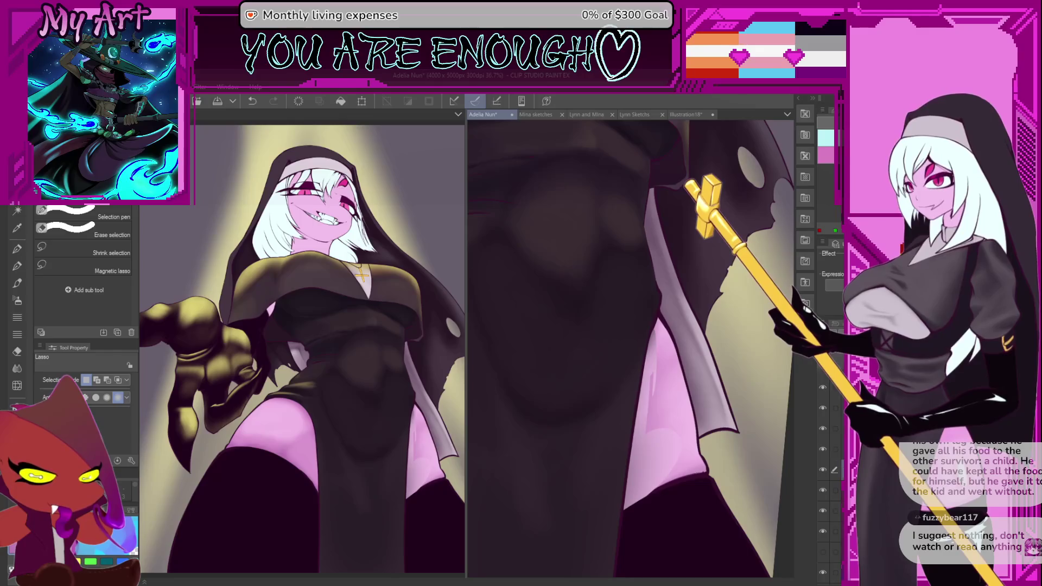
scroll(698, 473, up, 2)
drag(634, 289, 641, 260)
scroll(543, 486, up, 3)
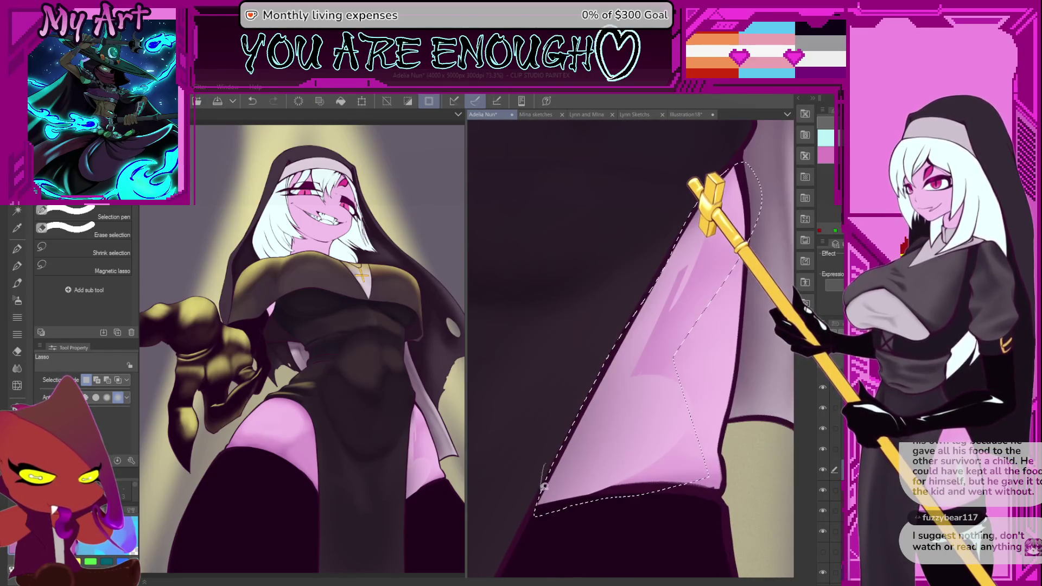
drag(576, 387, 601, 383)
drag(658, 211, 656, 215)
drag(590, 364, 580, 392)
drag(637, 281, 640, 277)
scroll(711, 398, down, 2)
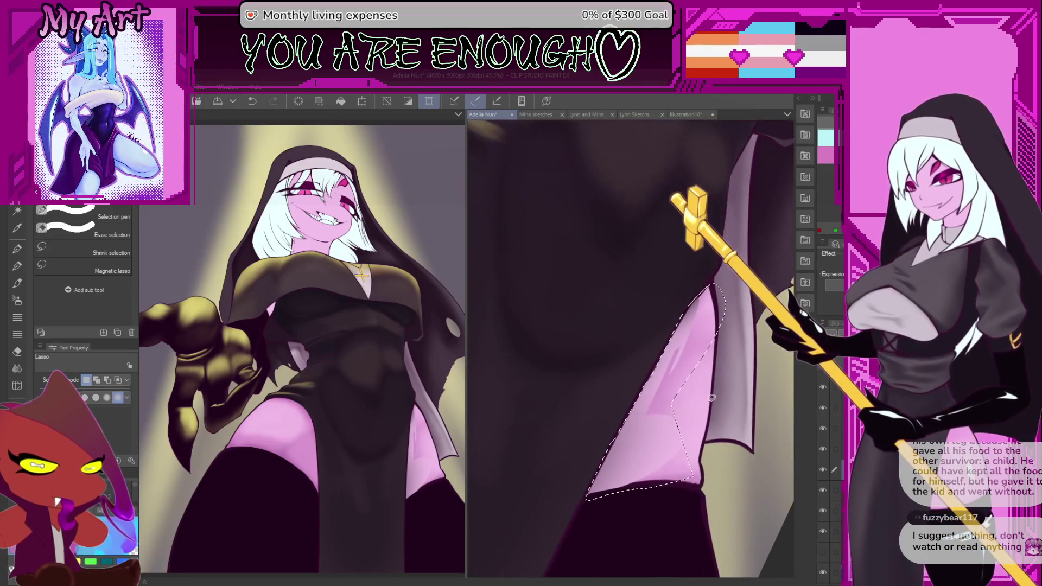
Step: Shade the leg within the selection, then deselect and switch back to the soft brush
key(minus)
mouse_move(704, 410)
mouse_down()
mouse_move(748, 454)
mouse_move(725, 461)
mouse_move(720, 416)
mouse_up()
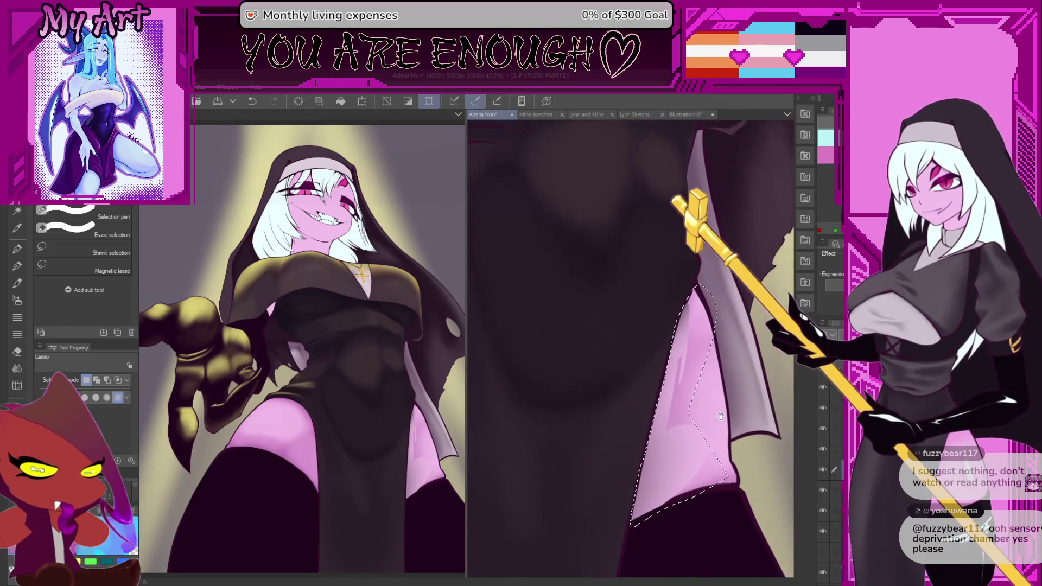
key(ctrl+z)
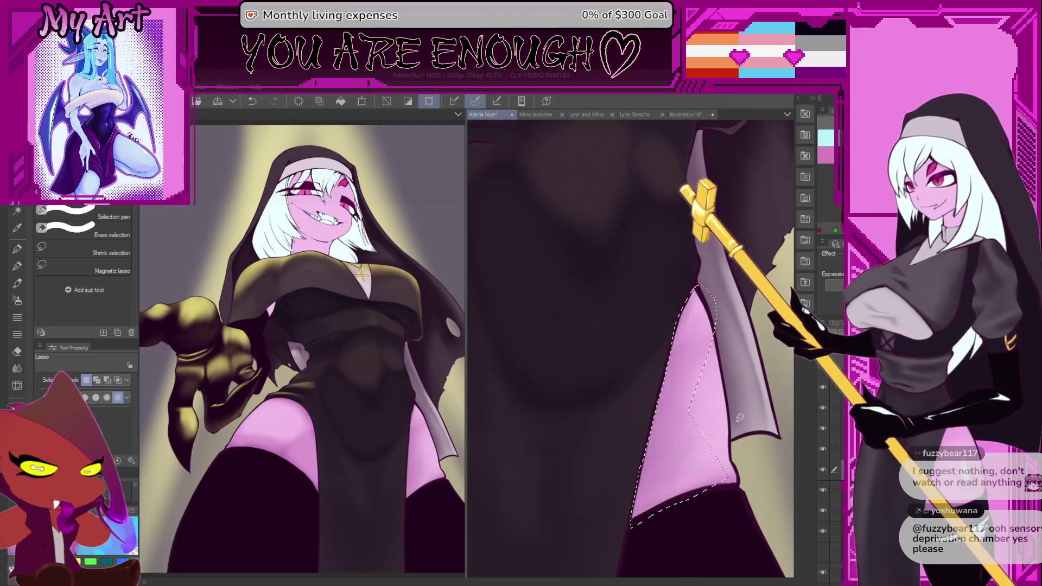
drag(741, 419, 686, 433)
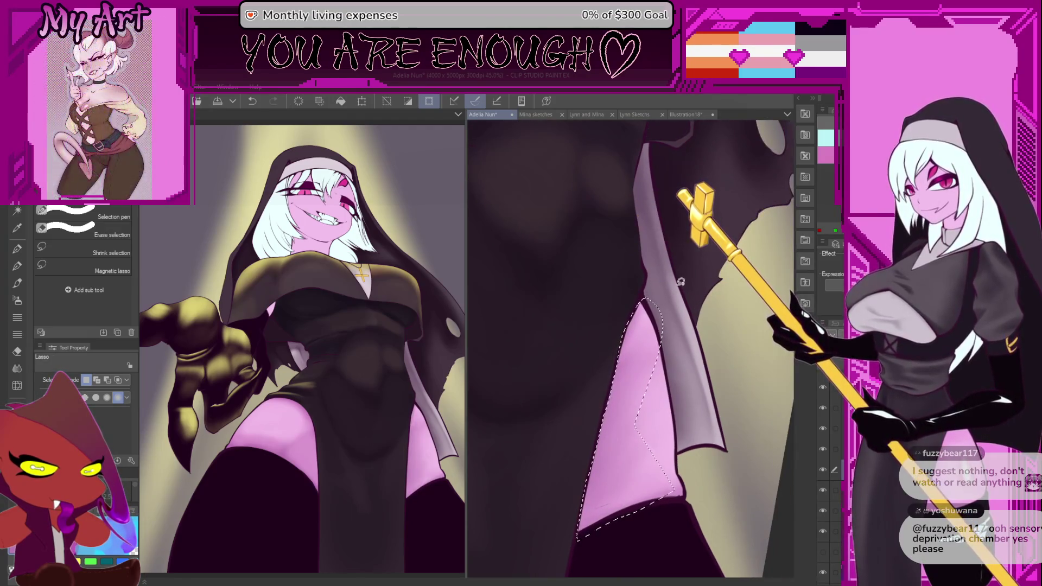
scroll(724, 458, down, 2)
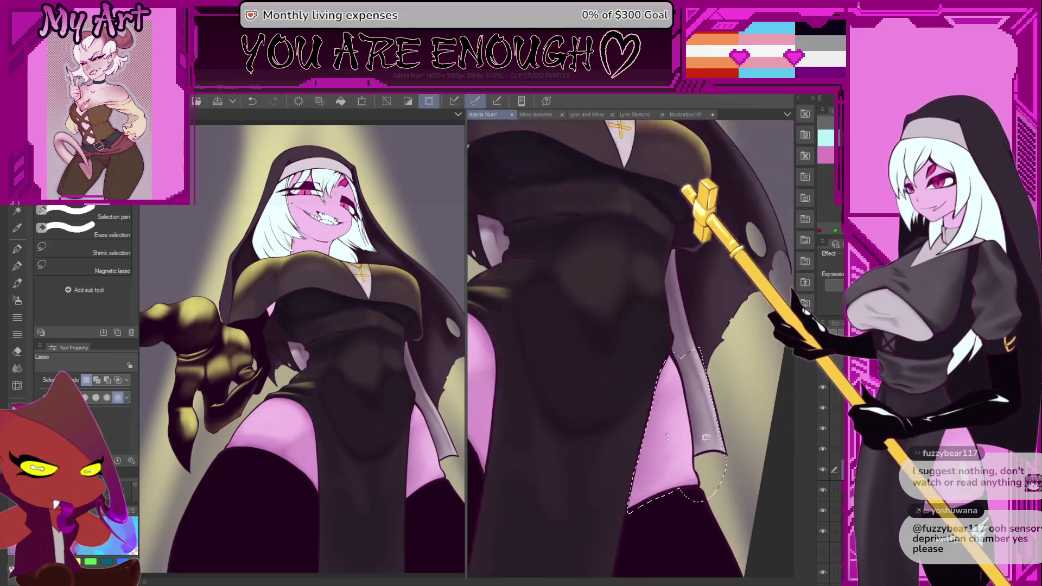
scroll(700, 462, down, 2)
key(ctrl+d)
key(p)
scroll(643, 339, up, 2)
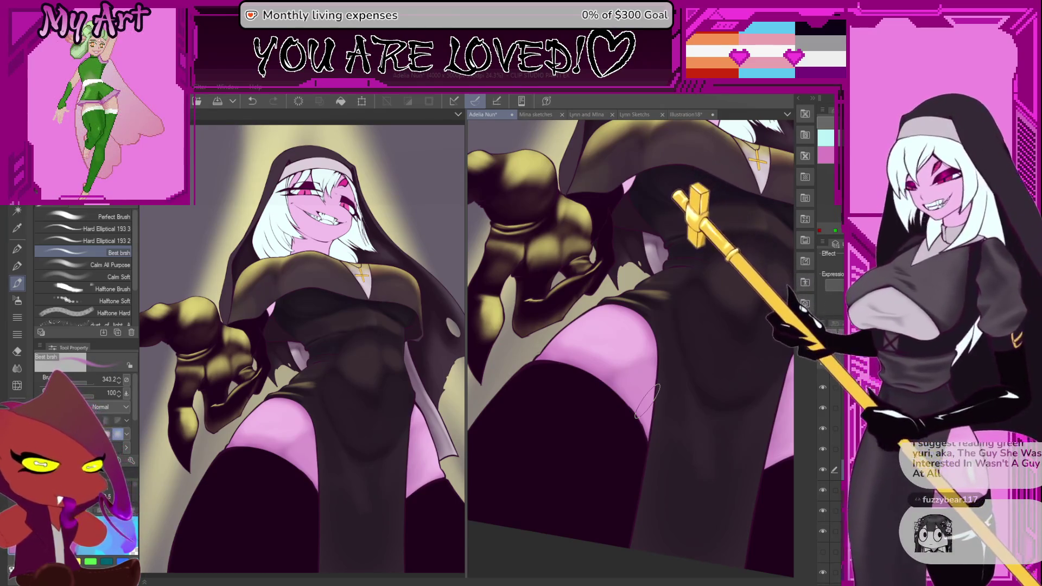
drag(693, 321, 684, 379)
Step: Switch to the airbrush, frame the nun's face and torso, and select the shading layer
key(b)
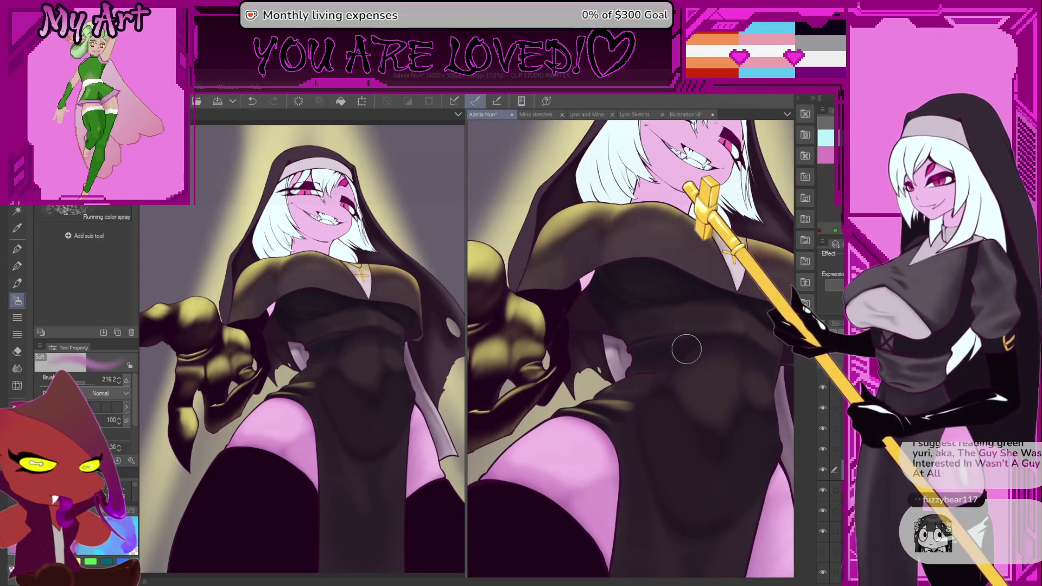
mouse_move(687, 340)
mouse_down()
mouse_move(718, 476)
mouse_move(640, 380)
mouse_move(690, 408)
mouse_move(653, 408)
mouse_up()
scroll(632, 372, down, 2)
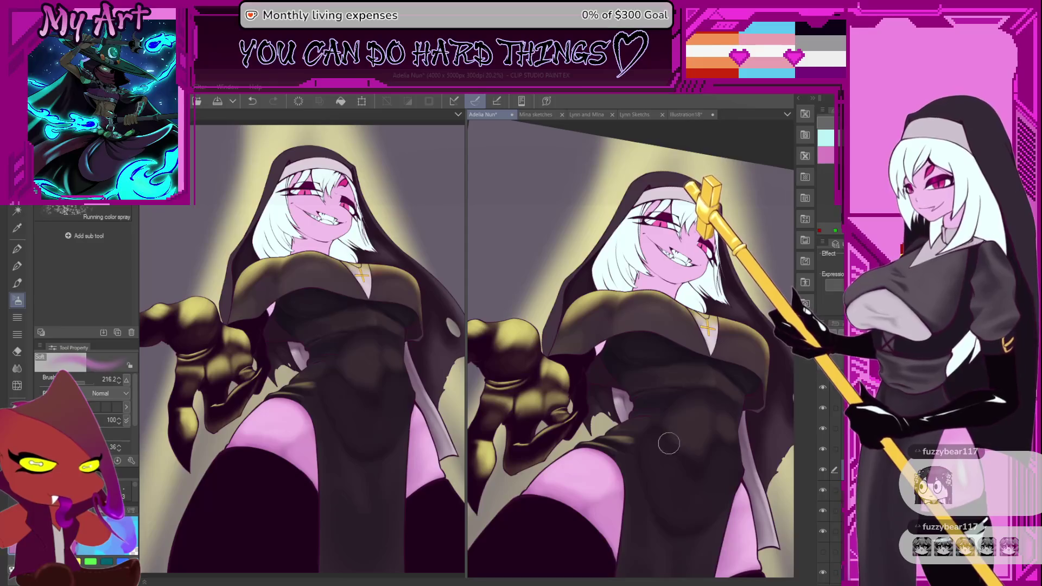
scroll(654, 414, up, 3)
scroll(659, 384, down, 1)
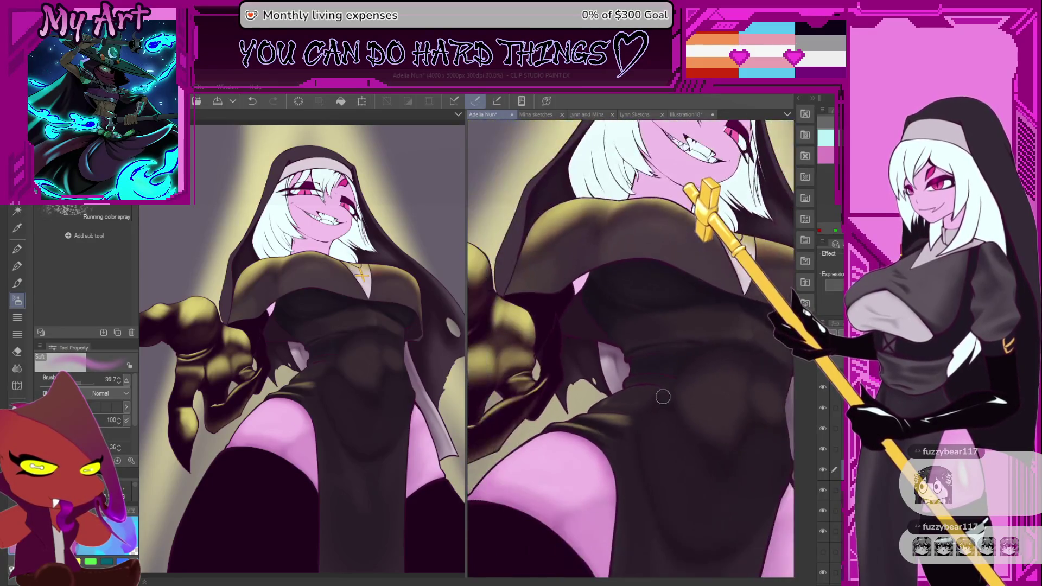
mouse_move(705, 392)
mouse_down()
mouse_move(679, 402)
mouse_move(692, 446)
mouse_up()
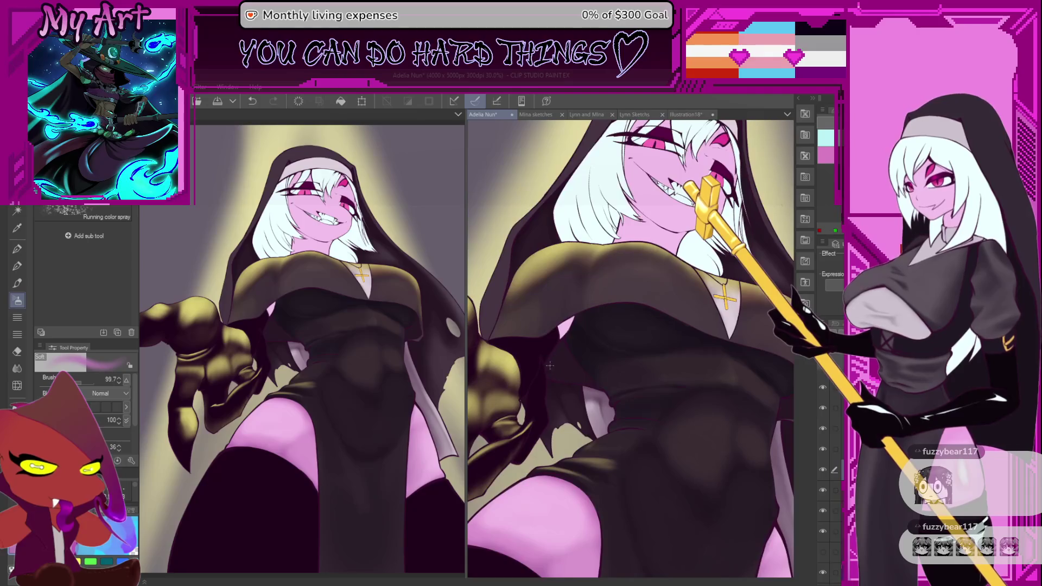
scroll(824, 521, down, 1)
click(823, 522)
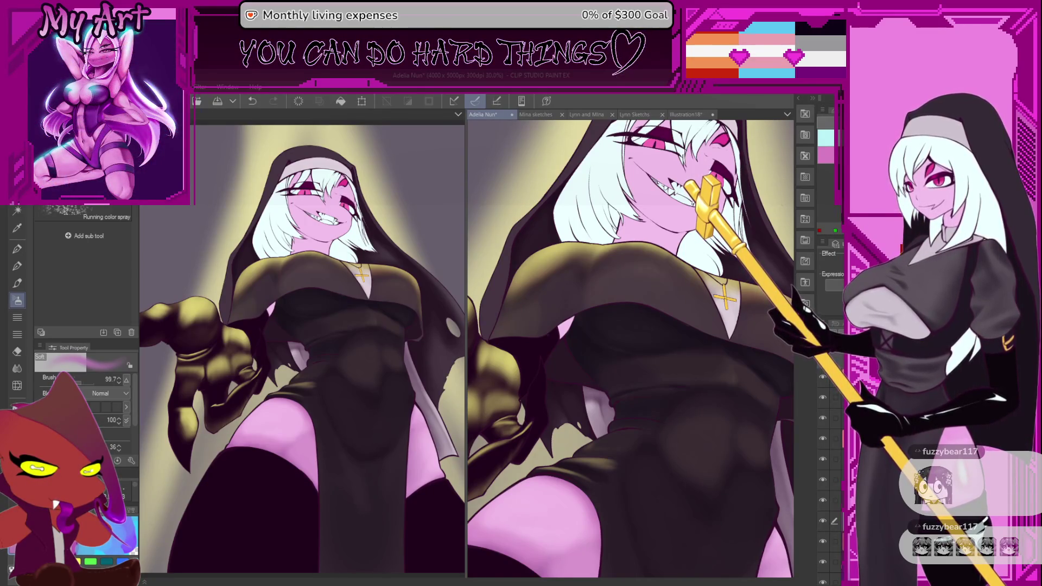
click(822, 521)
click(822, 521)
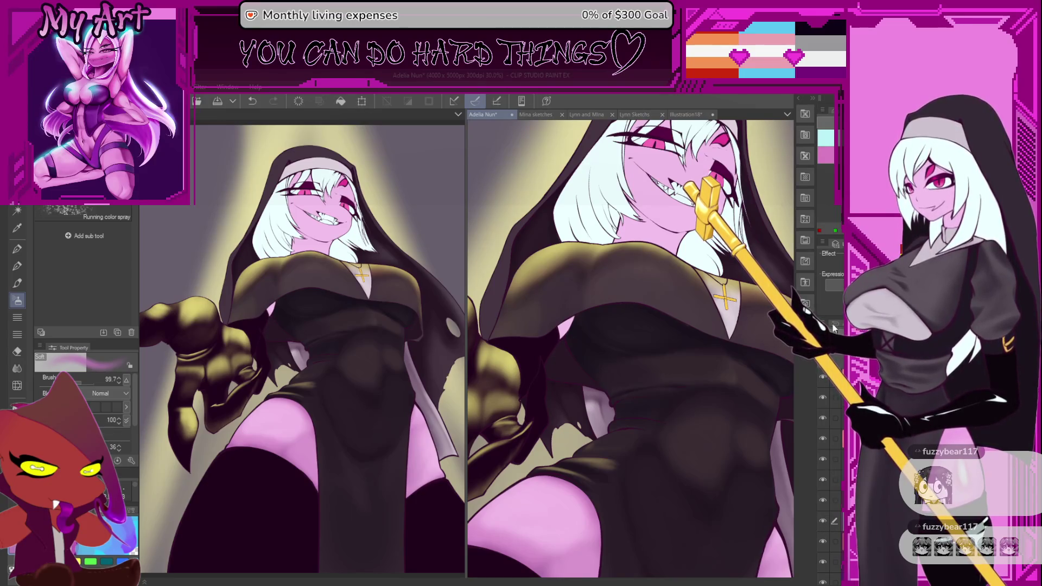
Step: Set the brush to about 177, eyedrop the dark grey robe colour, and stroke across the midsection
drag(686, 438, 702, 468)
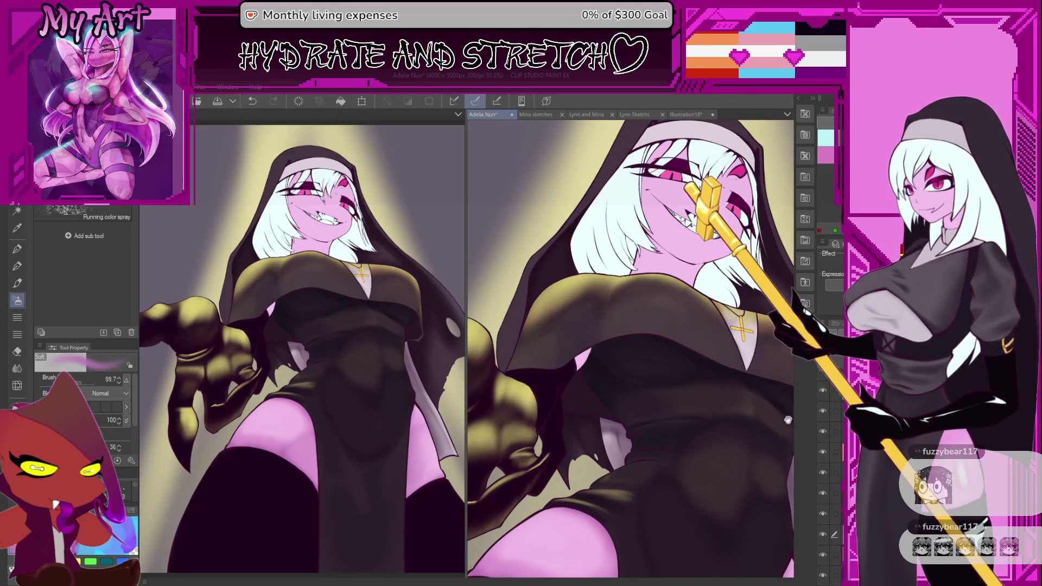
drag(689, 483, 693, 454)
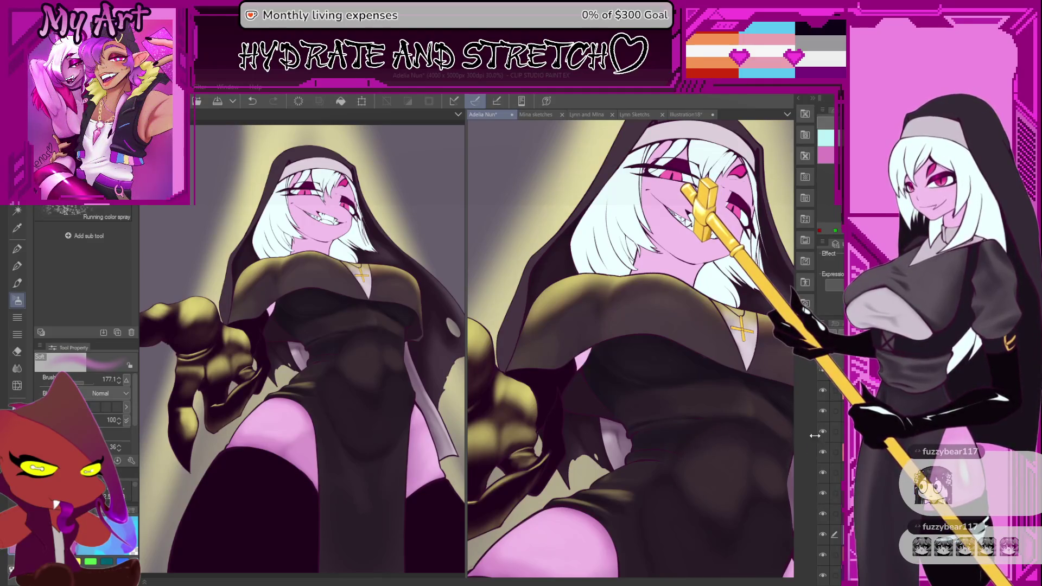
alt+click(589, 391)
key(ctrl+z)
drag(617, 402, 606, 396)
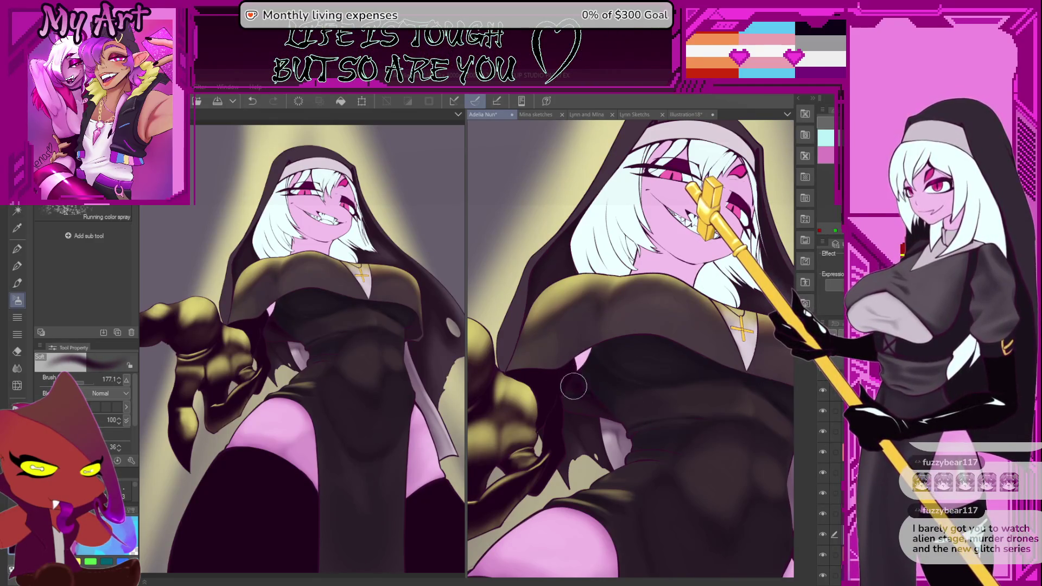
scroll(617, 400, down, 3)
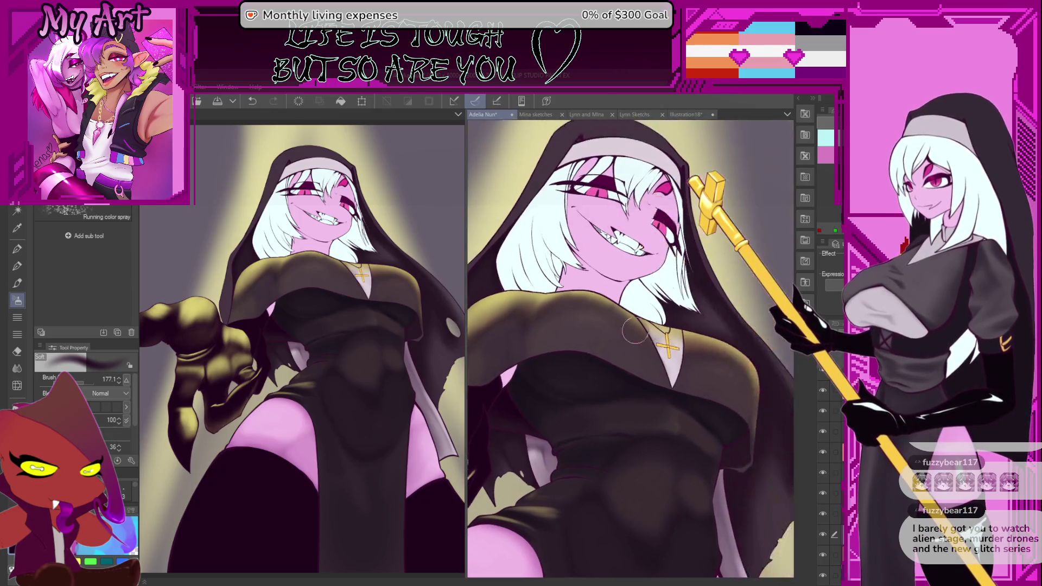
drag(610, 349, 746, 369)
key(ctrl+z)
scroll(746, 369, up, 5)
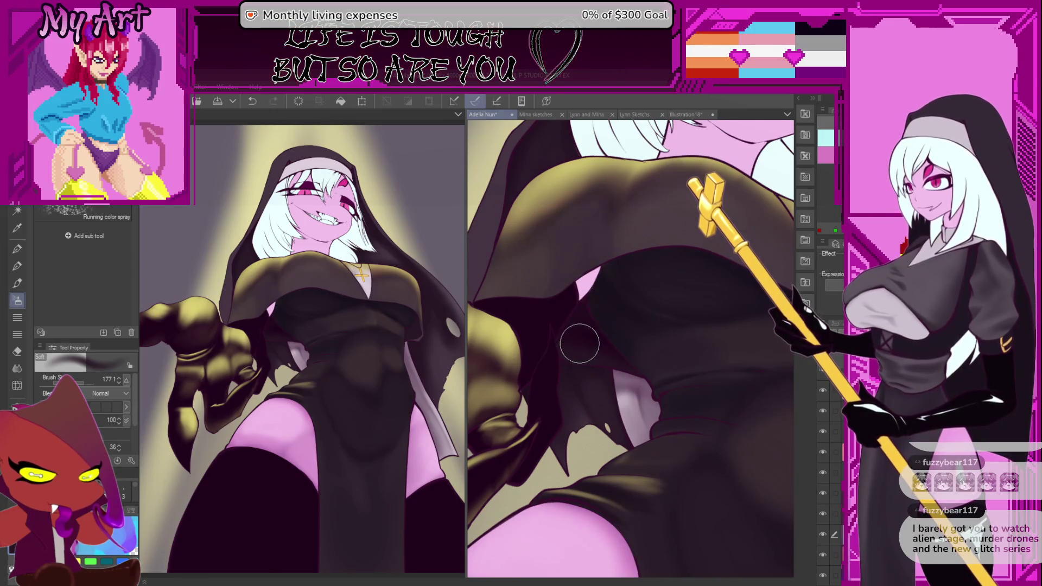
Step: Darken the robe below the chest beside the claw, varying brush size 119–200, undoing the last stroke
drag(611, 361, 588, 337)
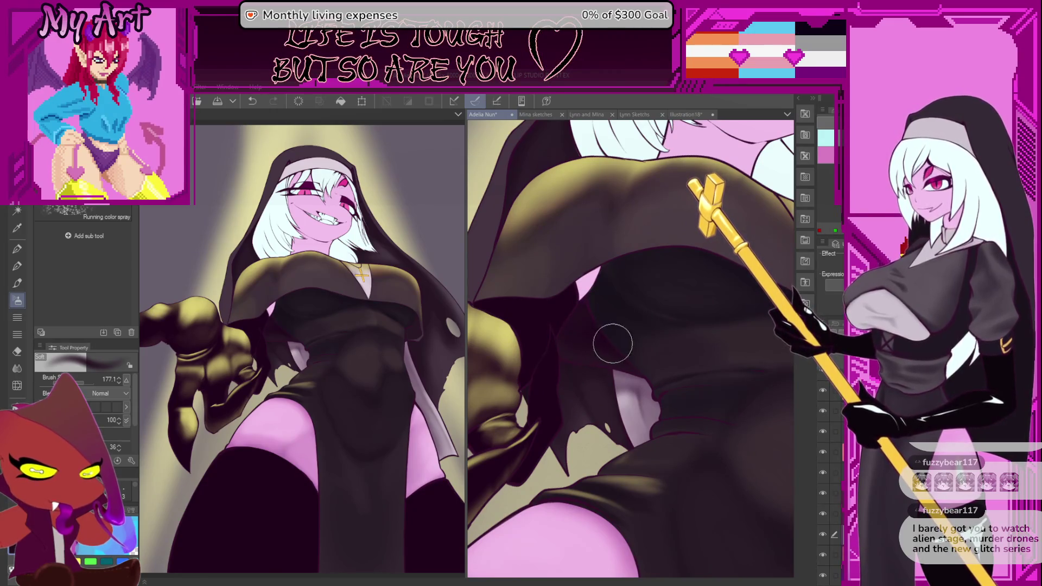
scroll(631, 327, up, 1)
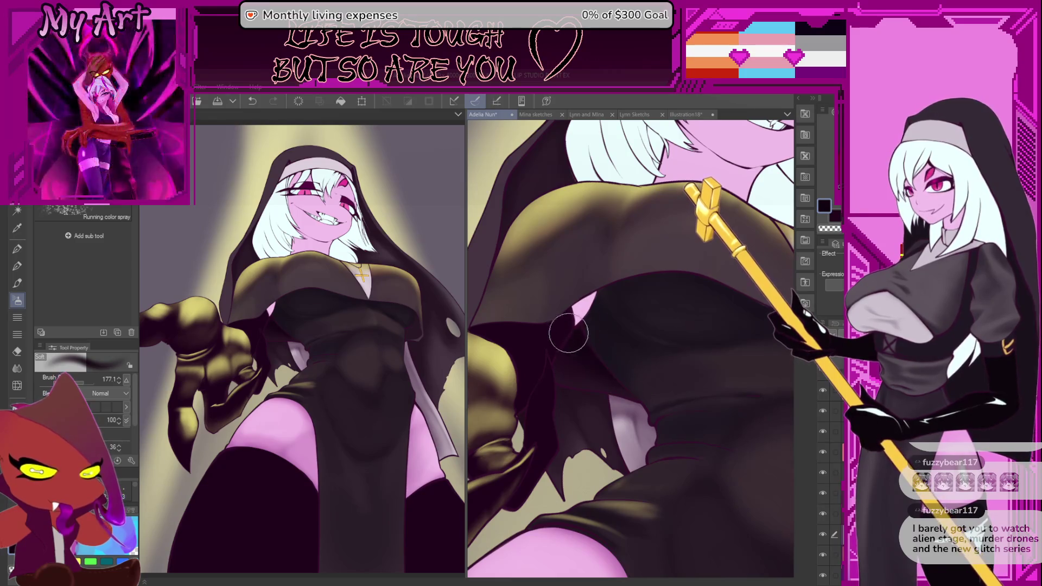
mouse_move(600, 379)
mouse_down()
mouse_move(575, 373)
mouse_move(597, 370)
mouse_up()
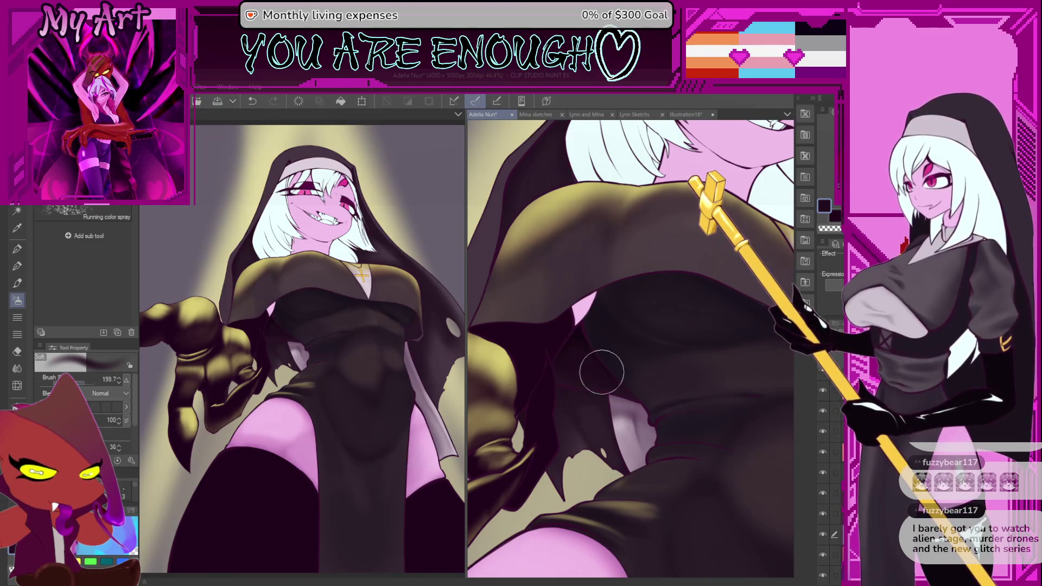
mouse_move(586, 383)
mouse_down()
mouse_move(646, 361)
mouse_move(567, 382)
mouse_move(591, 388)
mouse_move(568, 367)
mouse_move(591, 349)
mouse_move(558, 378)
mouse_up()
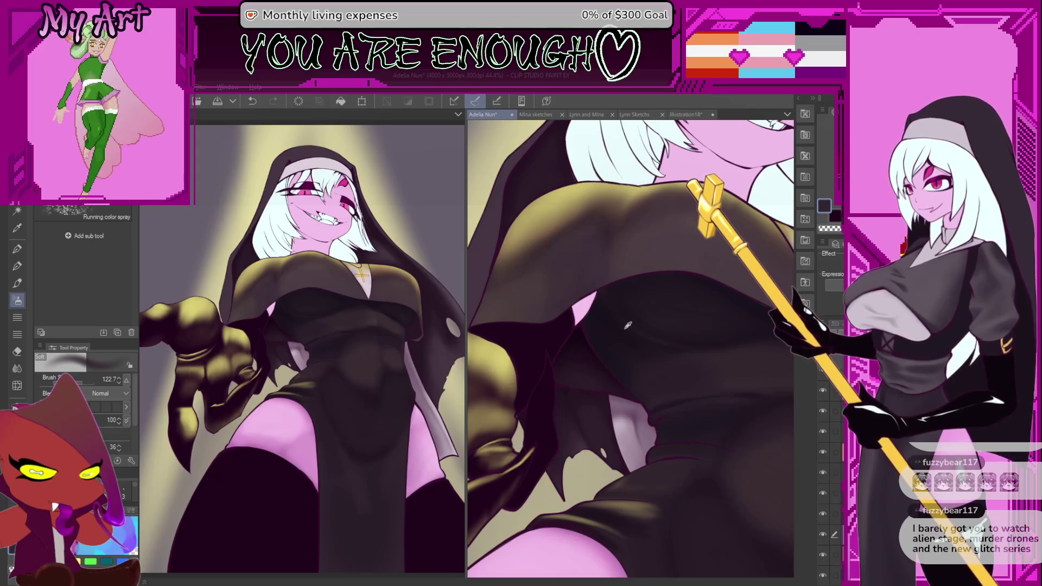
mouse_move(563, 372)
mouse_down()
mouse_move(577, 360)
mouse_move(583, 372)
mouse_up()
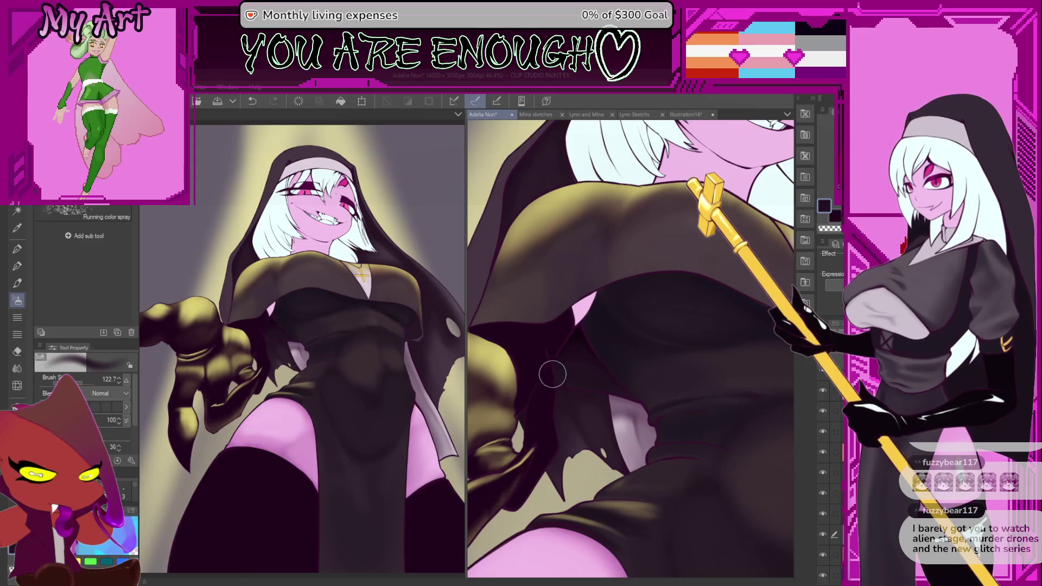
drag(563, 376, 574, 381)
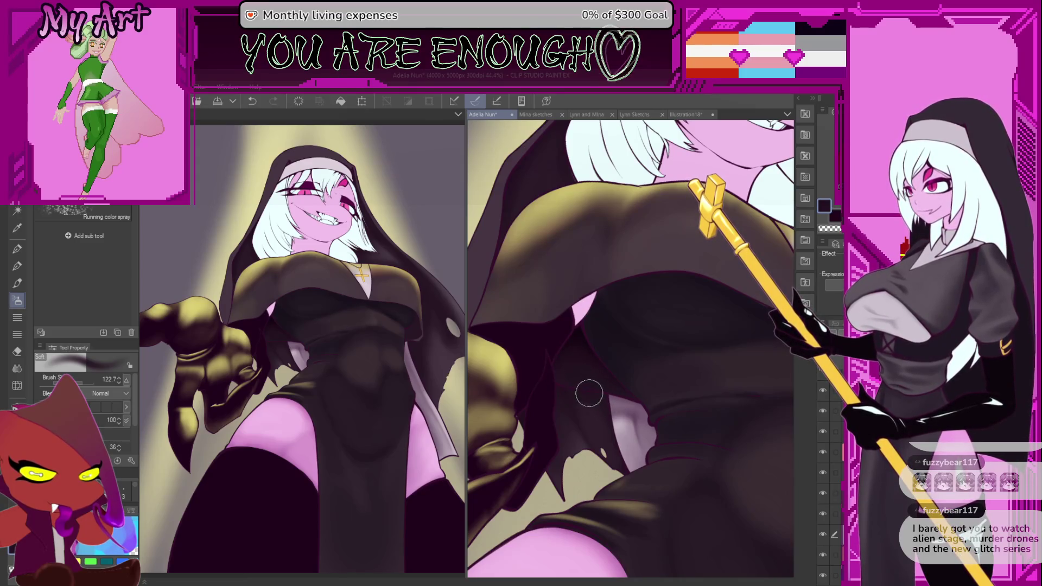
scroll(614, 346, up, 2)
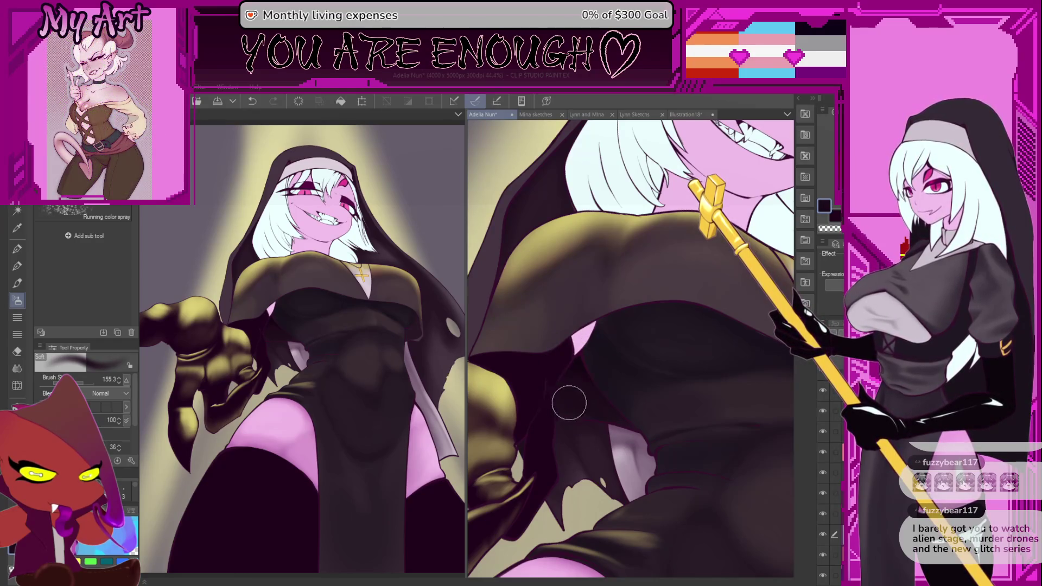
drag(597, 338, 604, 378)
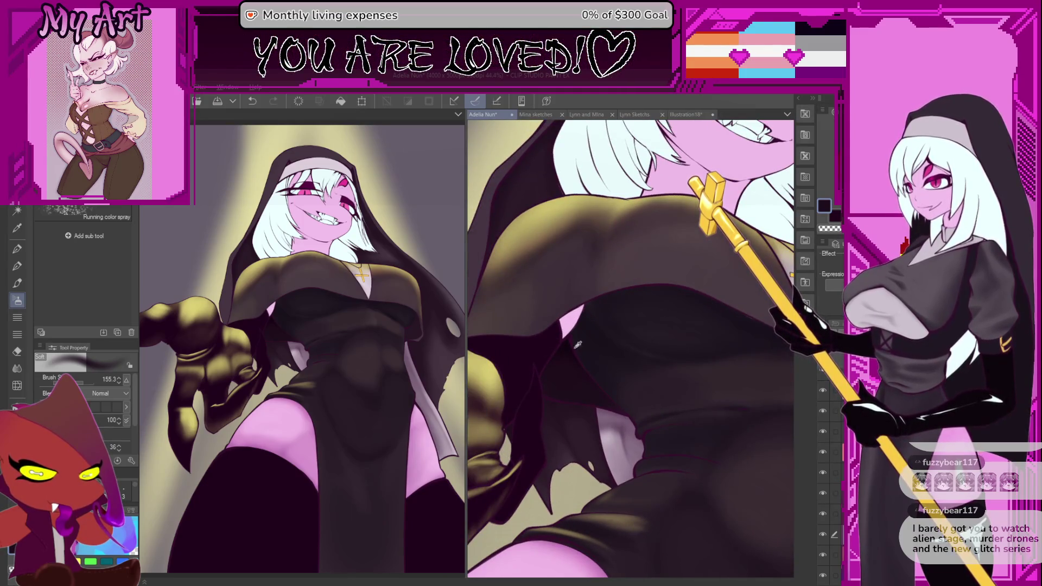
scroll(597, 358, up, 5)
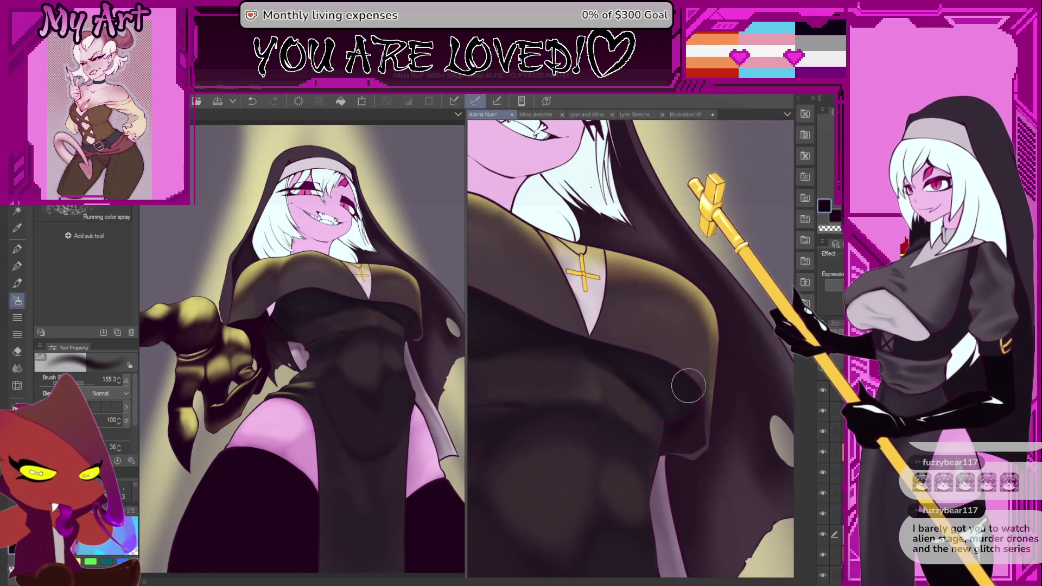
drag(694, 429, 713, 361)
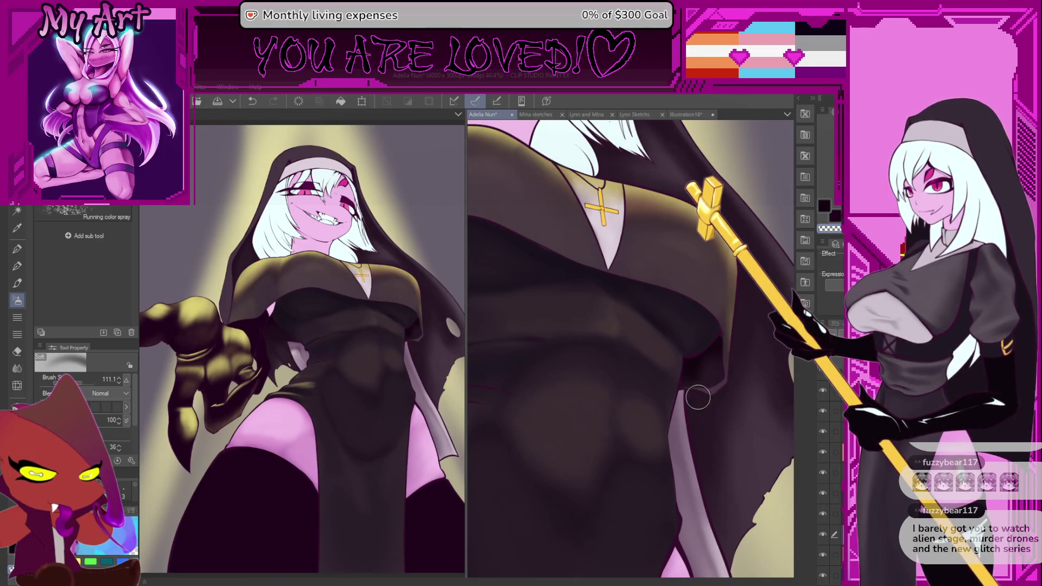
key(ctrl+z)
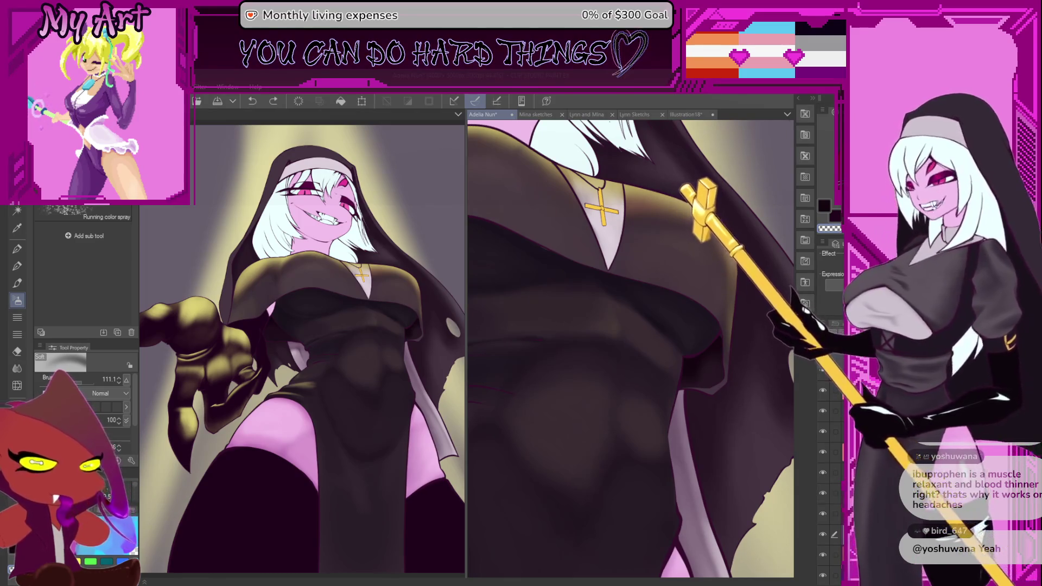
Step: Adjust the zoom on the close-up of the nun's dress torso
scroll(632, 416, up, 3)
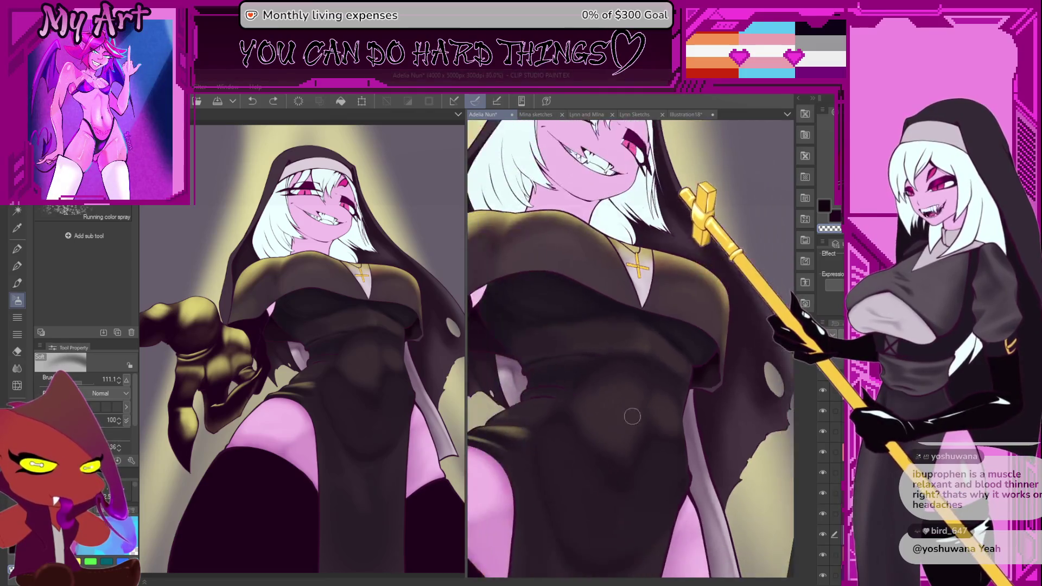
Step: Sample the robe colour and try a soft shading stroke on the lower robe, then undo it
scroll(632, 417, down, 3)
drag(602, 464, 562, 350)
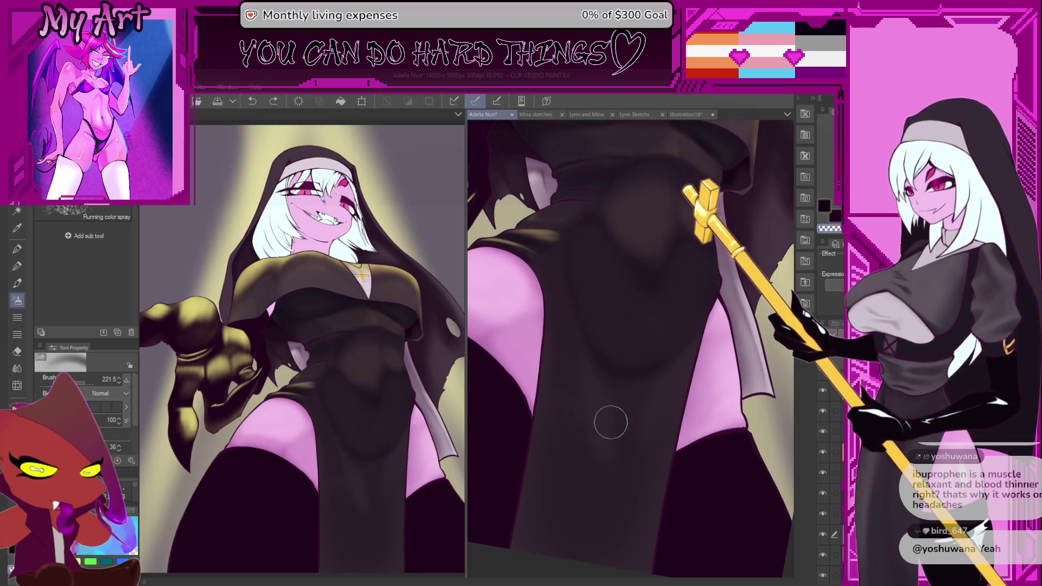
scroll(610, 422, up, 1)
alt+click(634, 389)
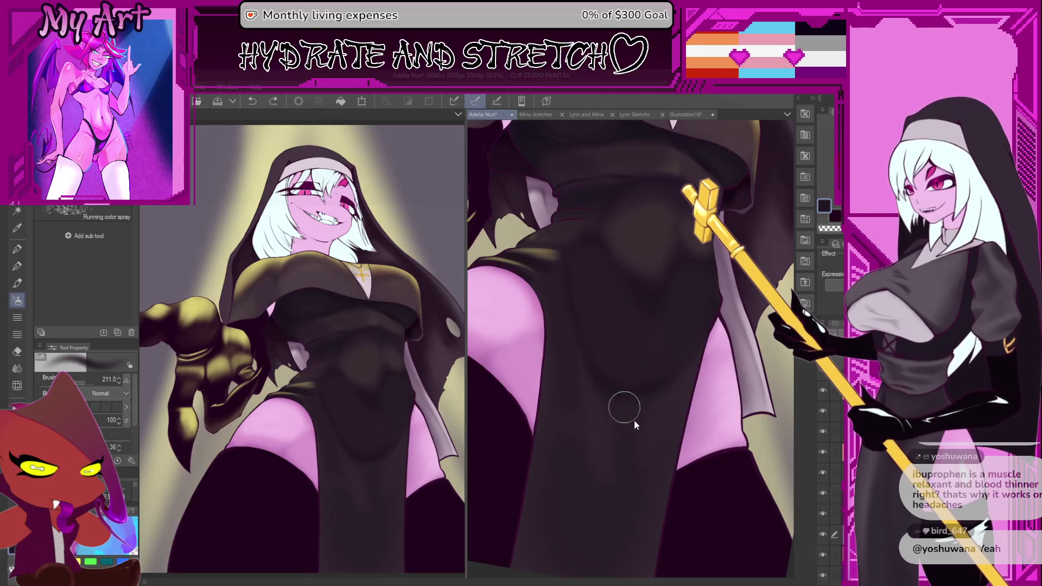
mouse_move(635, 425)
mouse_down()
mouse_move(607, 360)
mouse_move(598, 367)
mouse_up()
drag(582, 516, 585, 426)
key(ctrl+z)
mouse_move(601, 375)
mouse_down()
mouse_move(591, 468)
mouse_move(574, 400)
mouse_move(623, 430)
mouse_up()
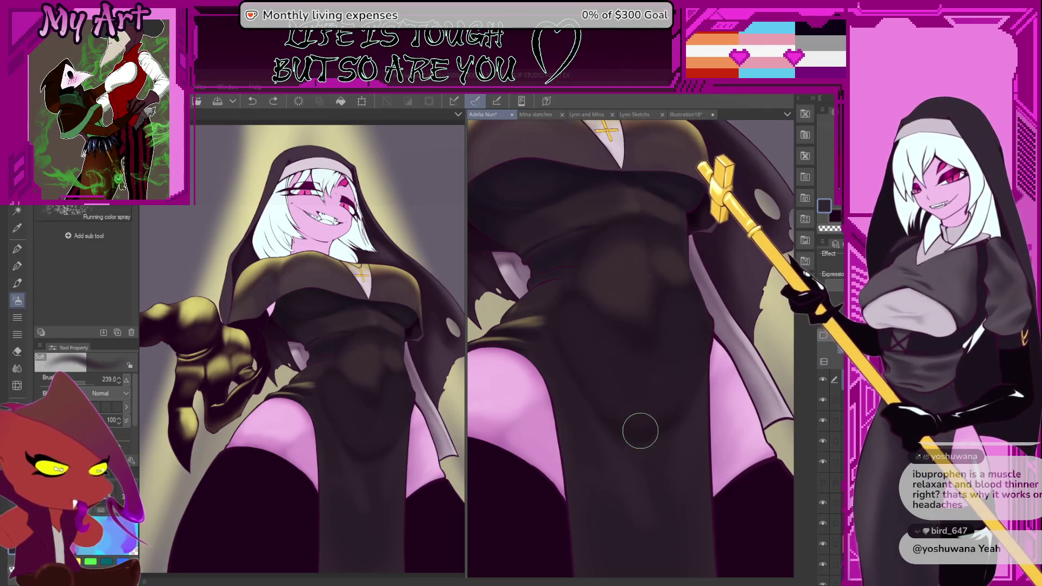
mouse_move(642, 454)
mouse_down()
mouse_move(630, 423)
mouse_move(610, 482)
mouse_up()
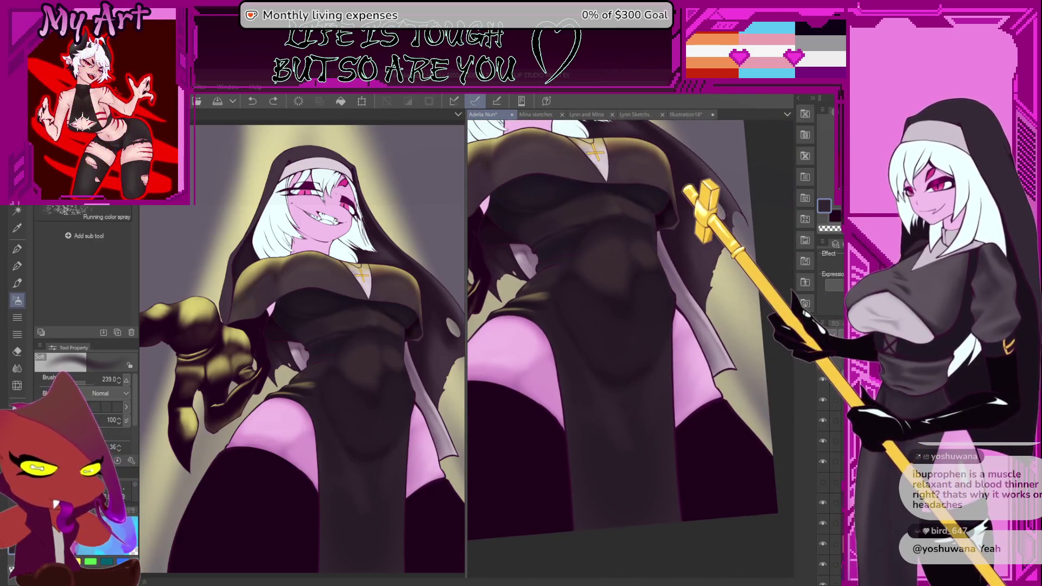
Step: Shrink the airbrush to a medium size, then level and zoom the view on the lower robe
key(bracketleft)
key(bracketright)
key(bracketright)
key(bracketright)
drag(600, 492, 594, 474)
key(bracketleft)
key(bracketleft)
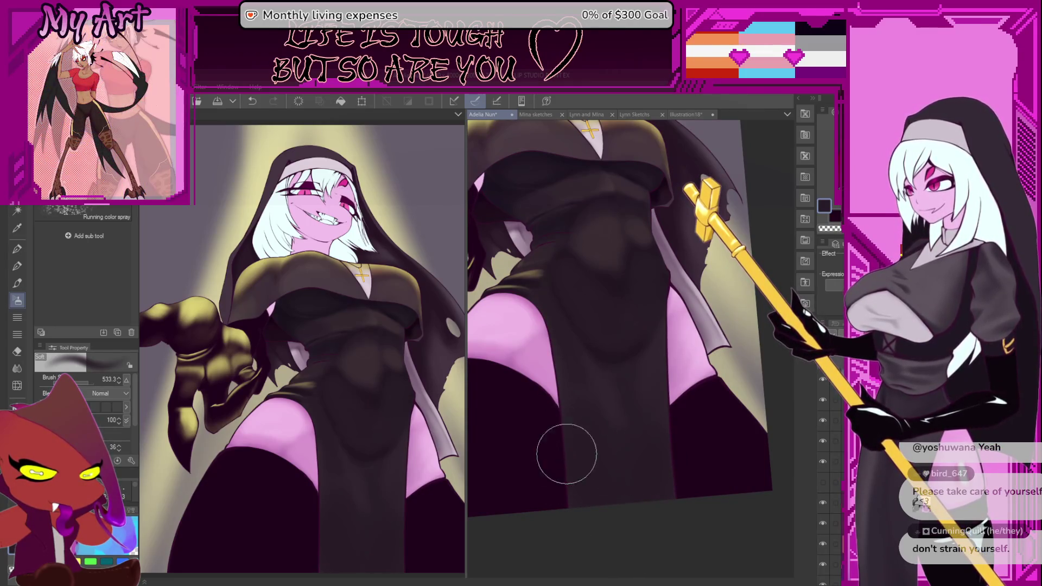
key(bracketleft)
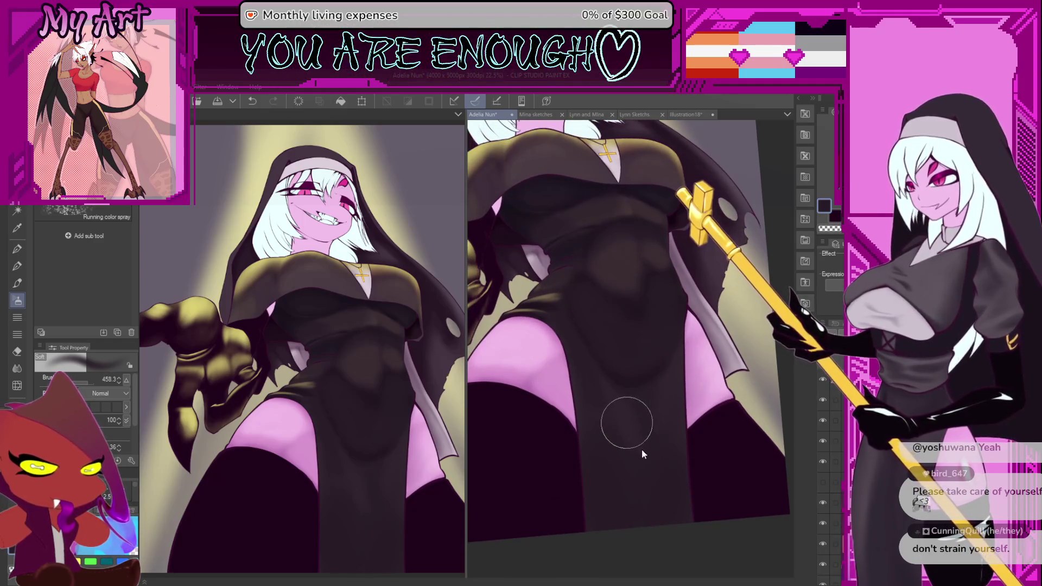
key(bracketleft)
key(bracketleft)
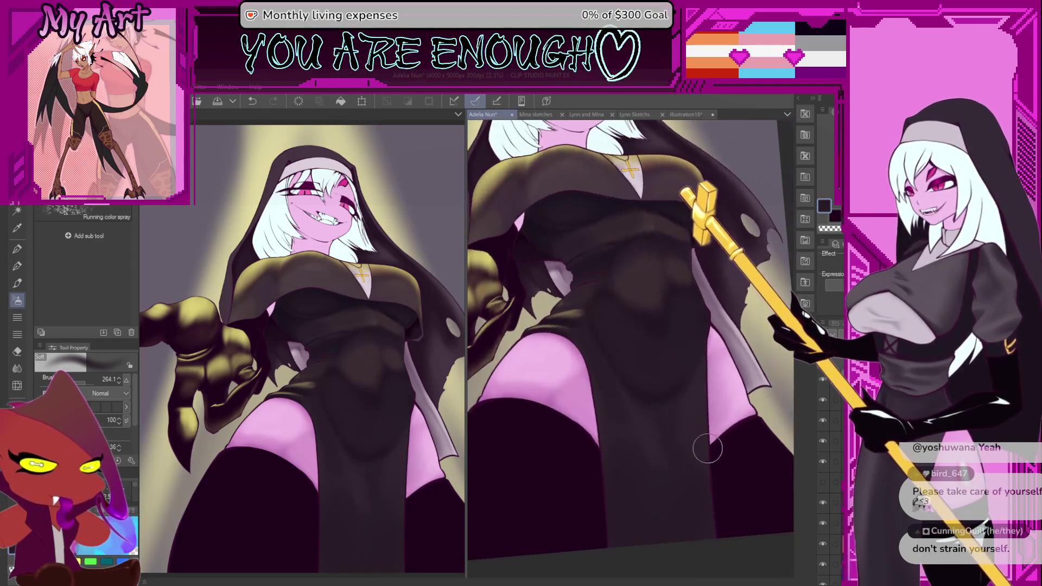
key(ctrl+at)
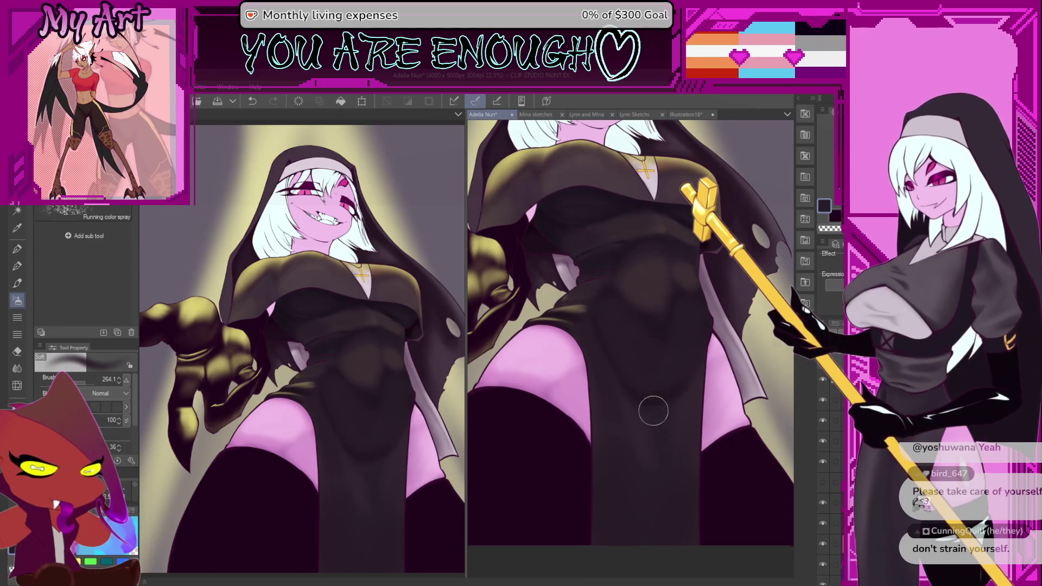
key(ctrl+plus)
key(ctrl+plus)
key(bracketleft)
key(bracketleft)
Step: Undo the recent strokes and airbrush a fresh soft shadow on the dress below the waist
key(ctrl+z)
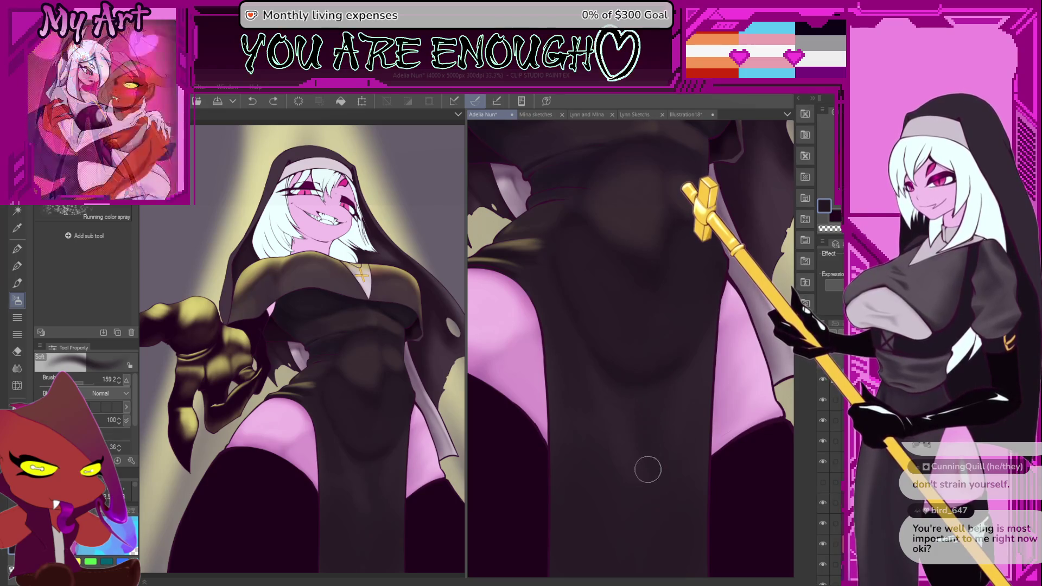
key(bracketright)
key(bracketright)
key(ctrl+z)
key(bracketleft)
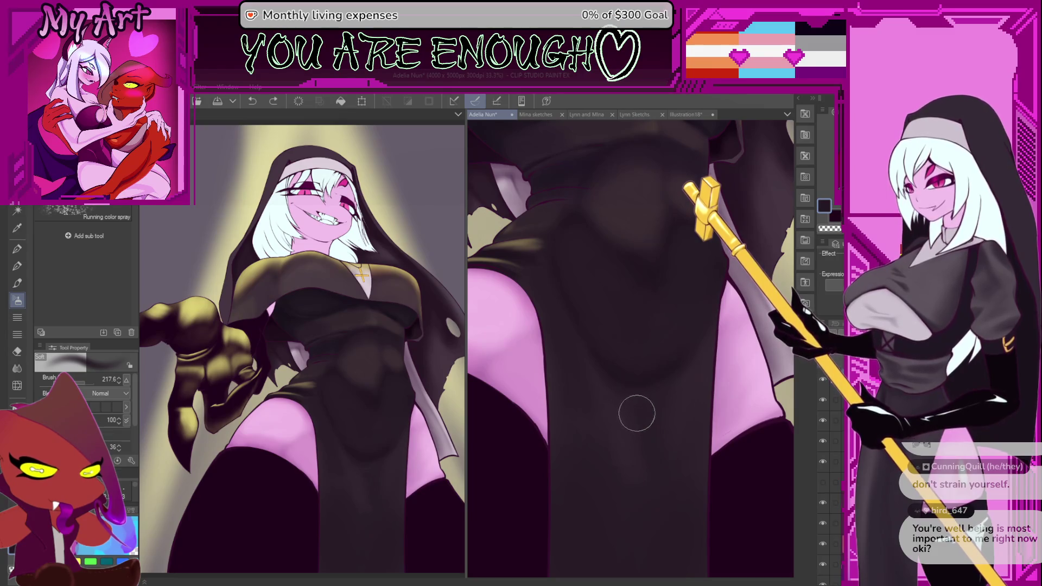
drag(635, 403, 639, 413)
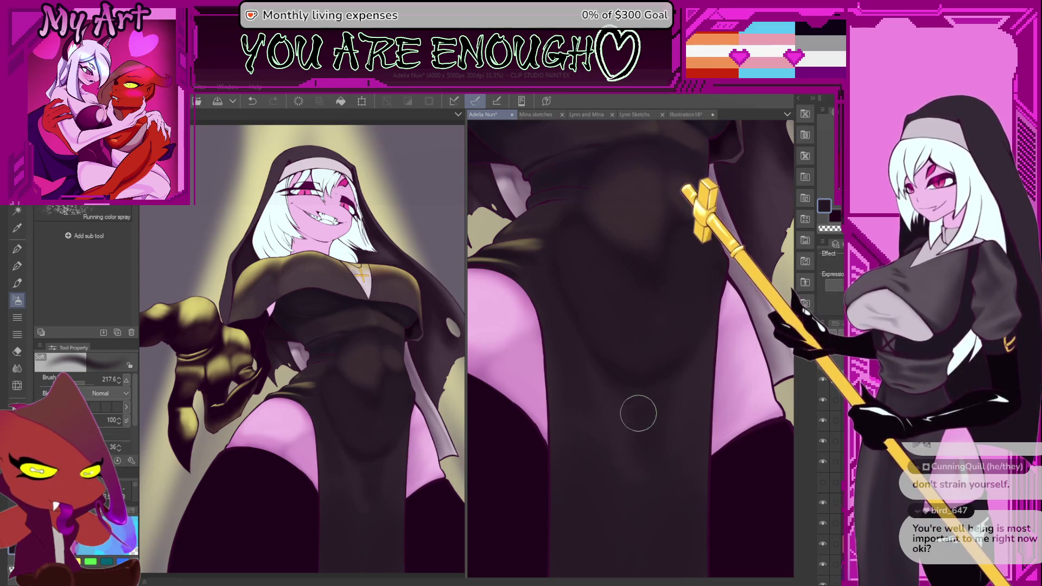
mouse_move(682, 377)
mouse_down()
mouse_move(671, 418)
mouse_move(686, 431)
mouse_move(601, 441)
mouse_move(610, 444)
mouse_move(584, 405)
mouse_up()
scroll(581, 404, down, 3)
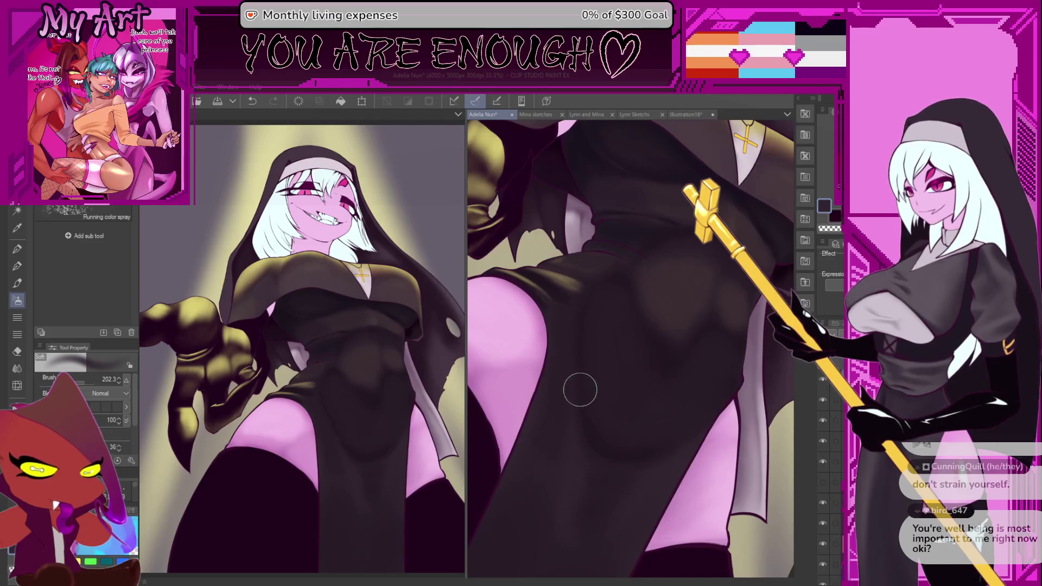
scroll(575, 428, up, 2)
scroll(597, 421, down, 2)
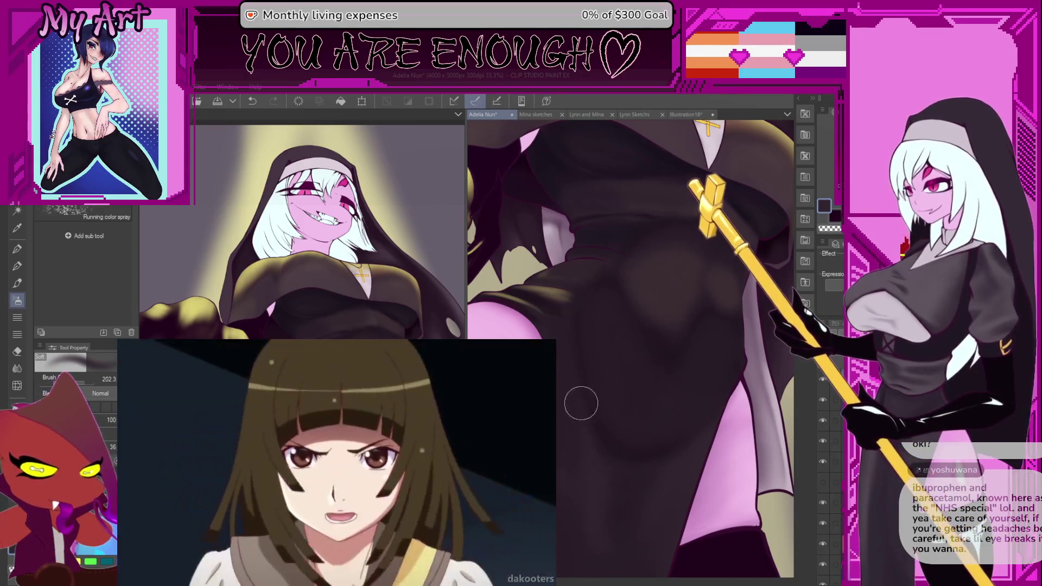
Step: Undo the airbrush stroke, switch to the 'Best brsh' pen and paint a robe shadow stroke
key(bracketright)
scroll(557, 381, up, 2)
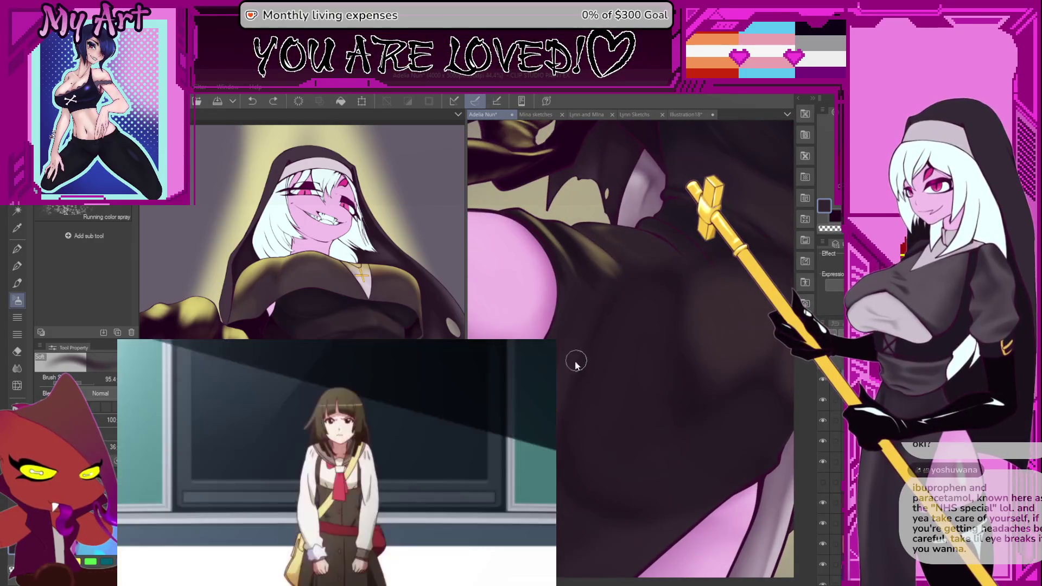
key(b)
key(ctrl+z)
key(p)
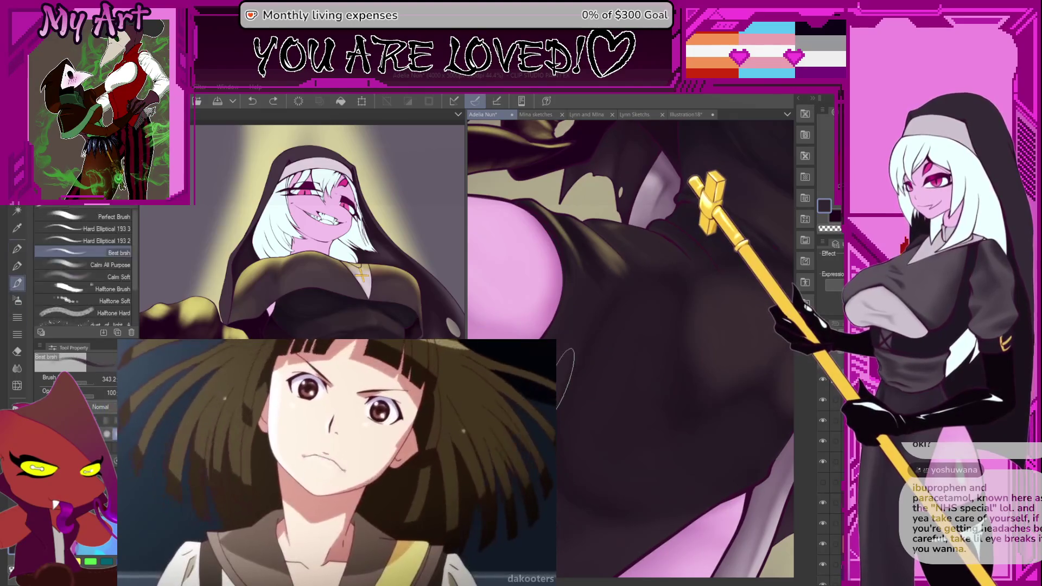
drag(600, 320, 621, 291)
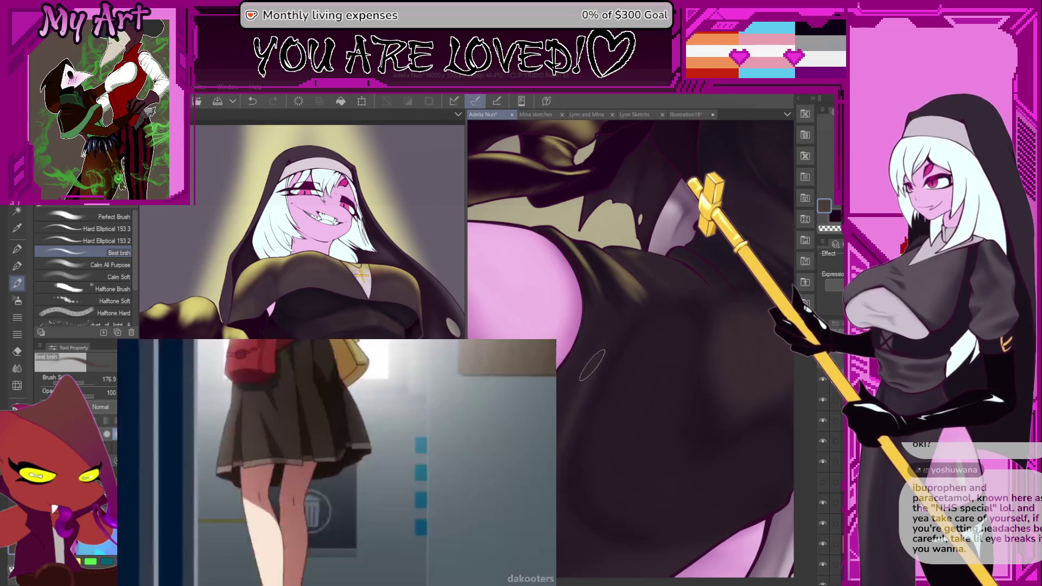
Step: Resize the pen, sample a dark purple from the robe, and frame the robe by the clawed hand
key(bracketleft)
key(bracketleft)
key(bracketleft)
key(bracketright)
key(bracketright)
key(bracketright)
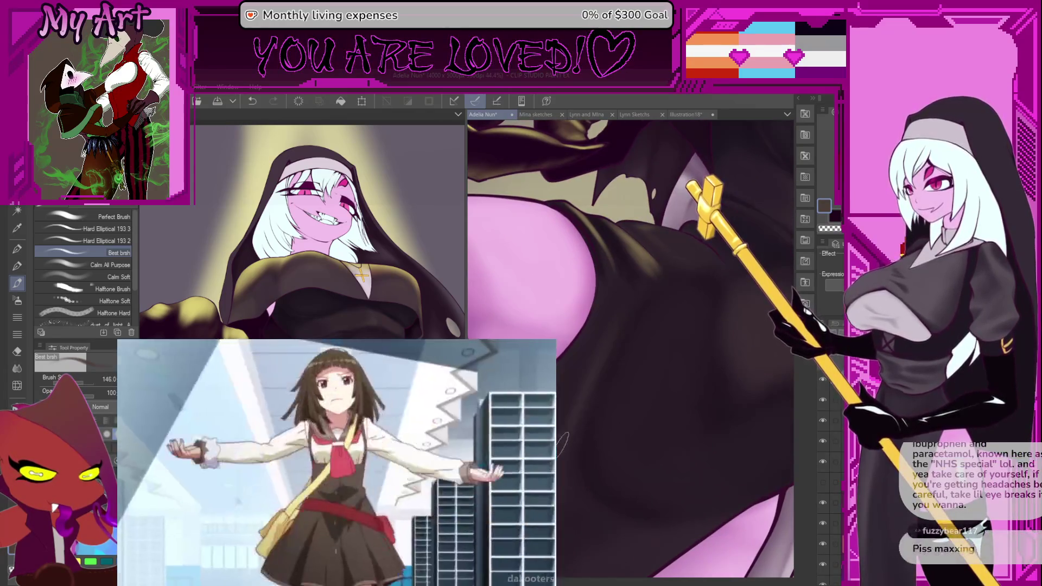
key(bracketright)
key(bracketright)
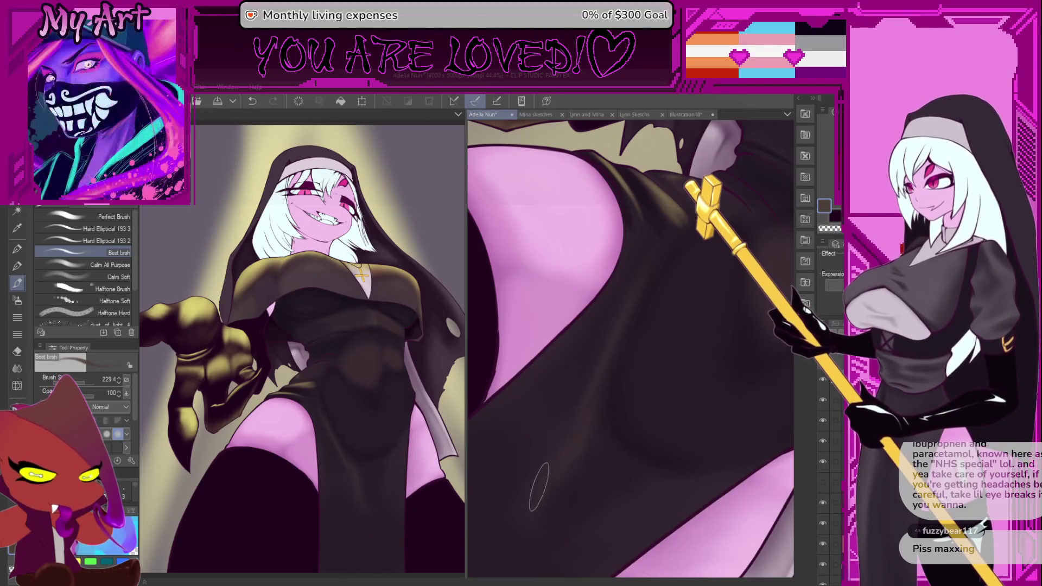
alt+click(566, 468)
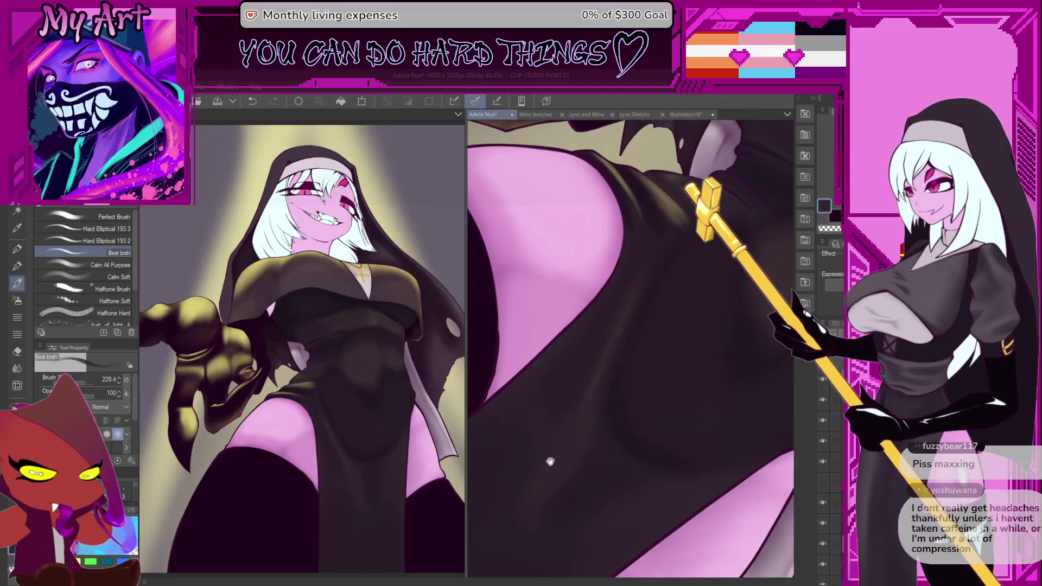
drag(551, 461, 535, 471)
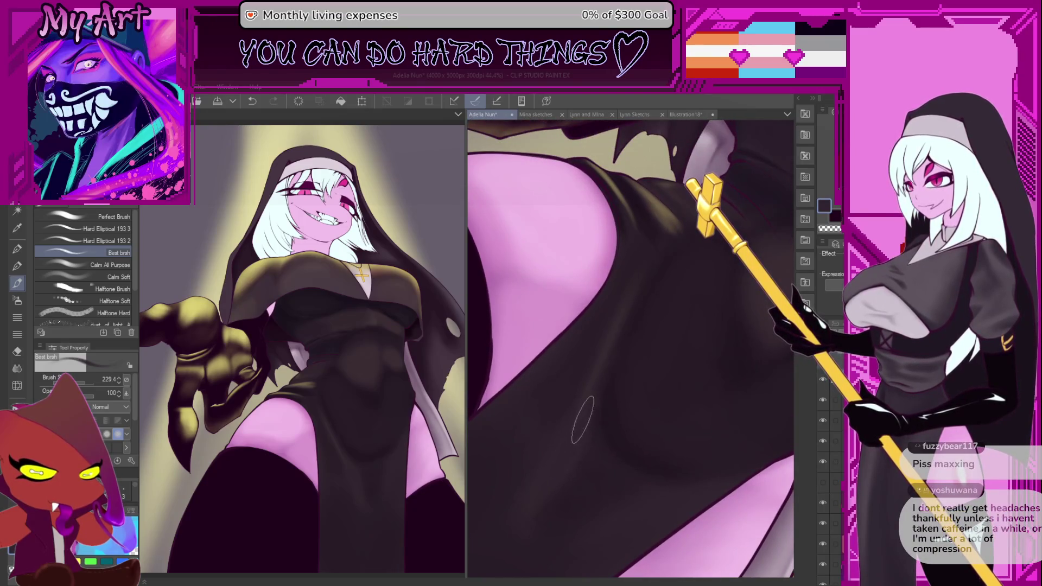
drag(590, 405, 587, 435)
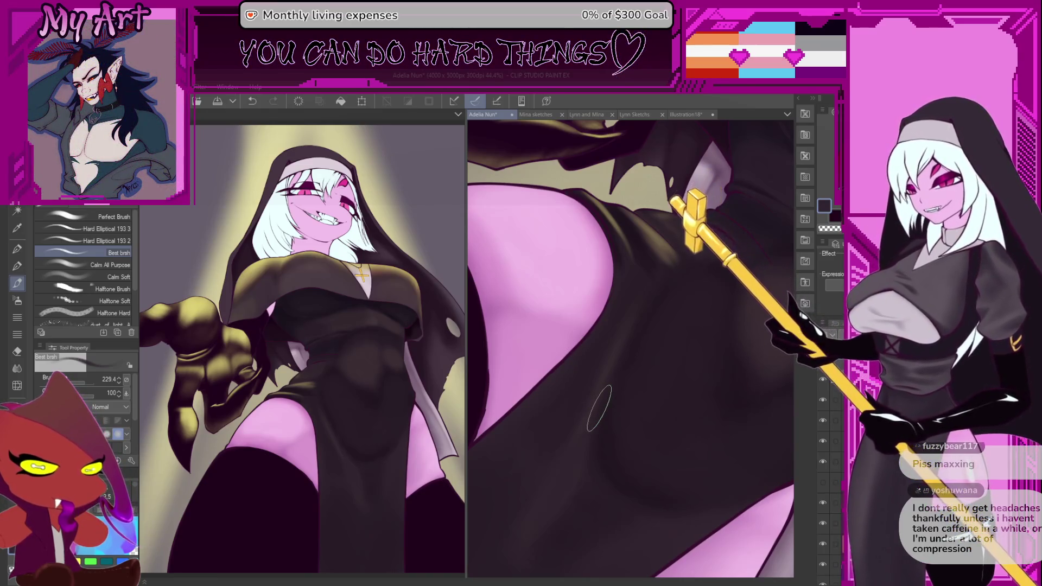
mouse_move(590, 394)
mouse_down()
mouse_move(626, 407)
mouse_move(598, 435)
mouse_up()
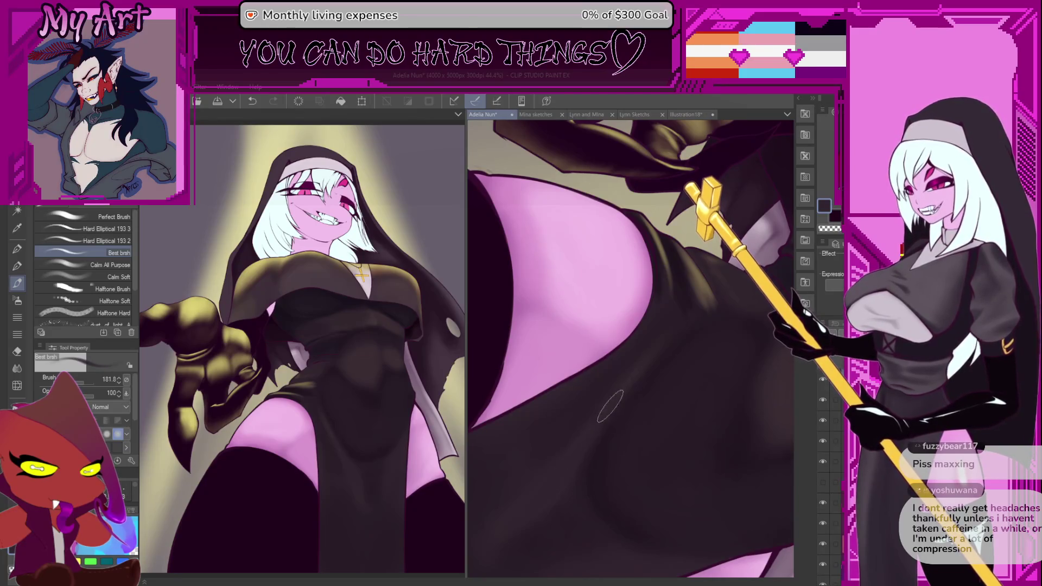
mouse_move(640, 375)
mouse_down()
mouse_move(554, 476)
mouse_move(606, 382)
mouse_up()
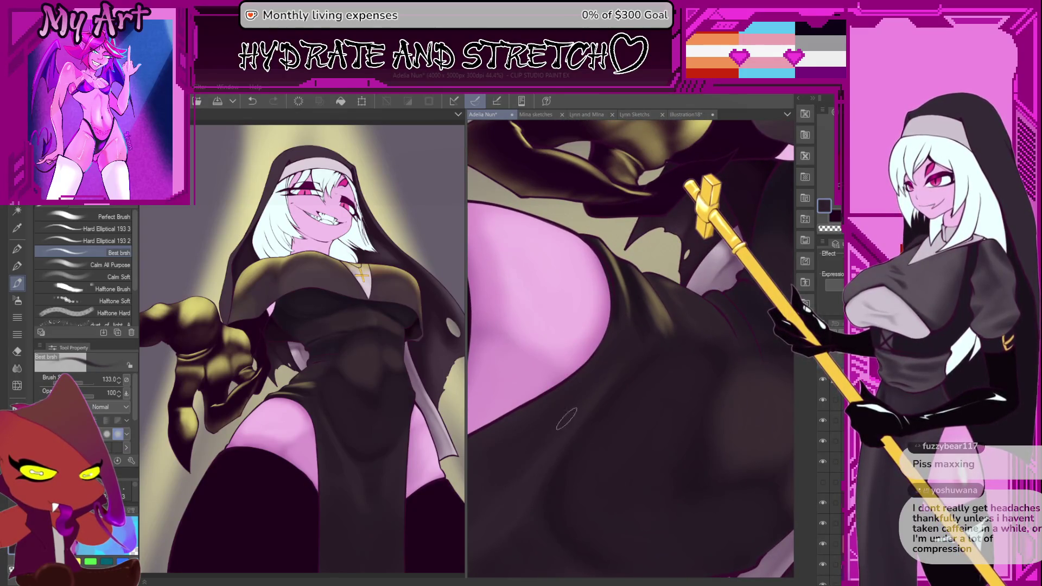
drag(622, 339, 638, 396)
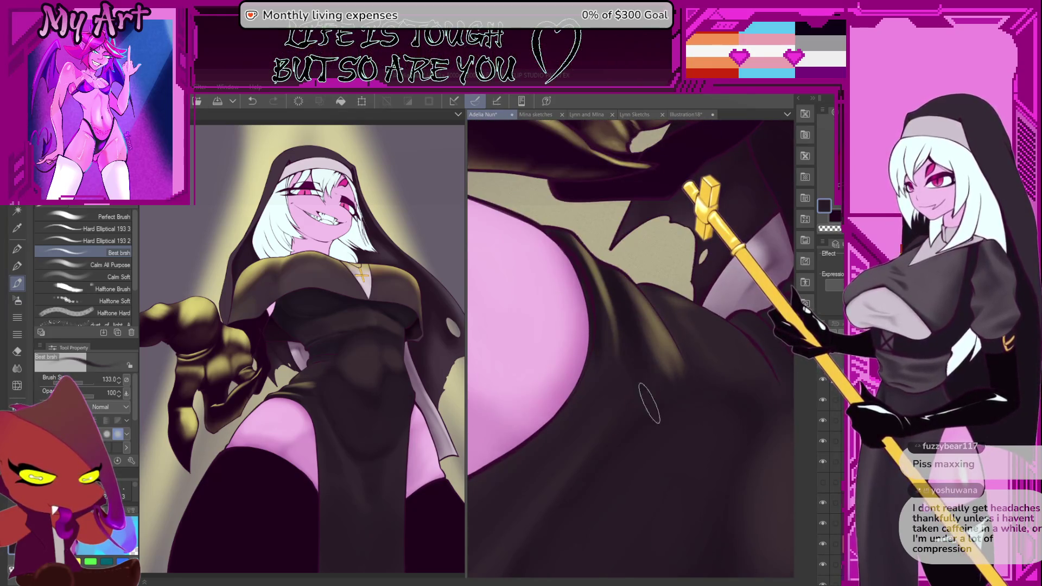
Step: Enlarge the brush to about 451.7 over the thigh and robe, undoing the last stroke
key(bracketright)
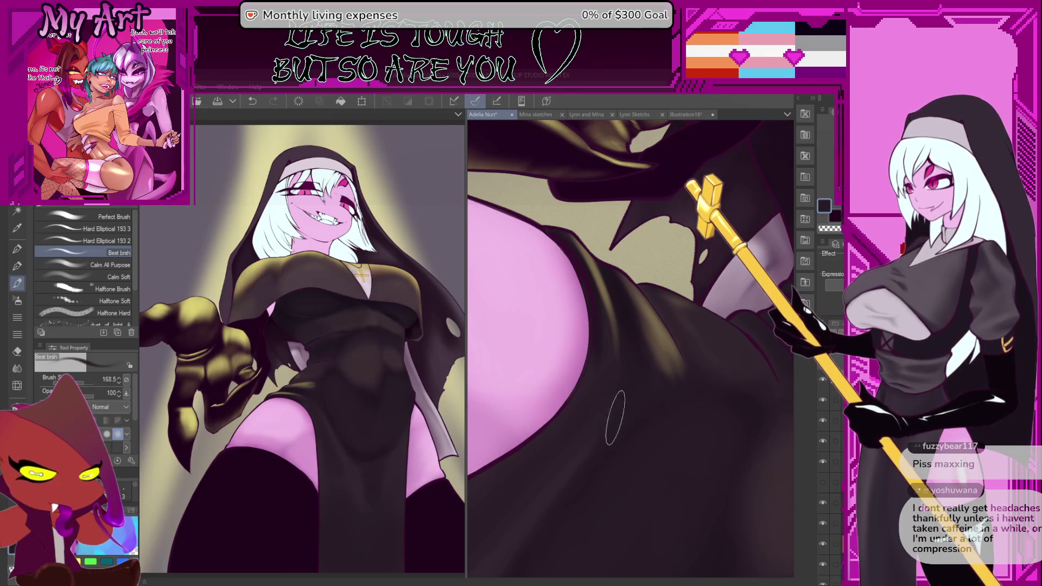
mouse_move(617, 422)
mouse_down()
mouse_move(507, 367)
mouse_move(542, 377)
mouse_up()
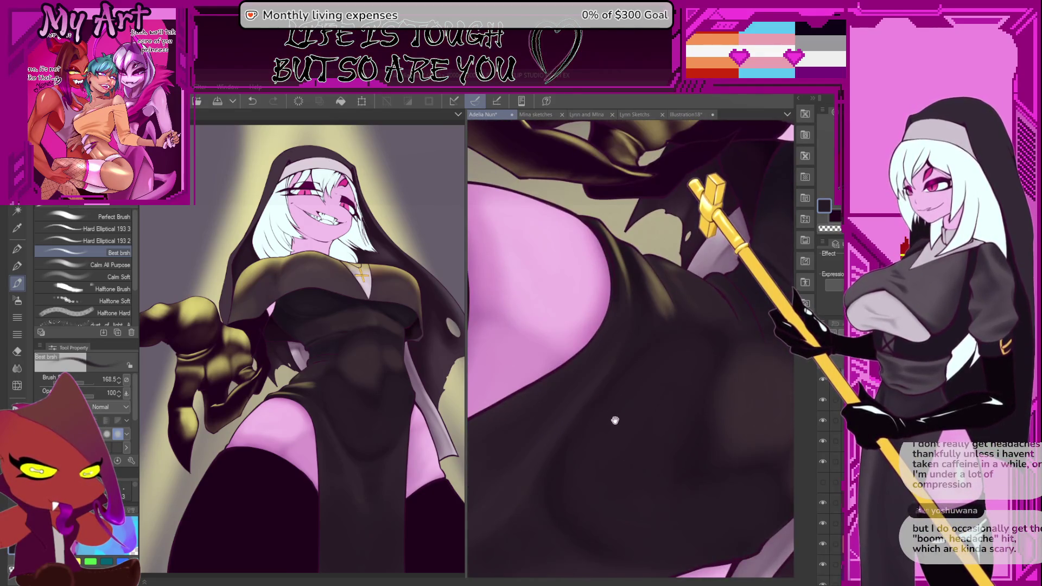
drag(609, 414, 589, 414)
drag(592, 370, 661, 369)
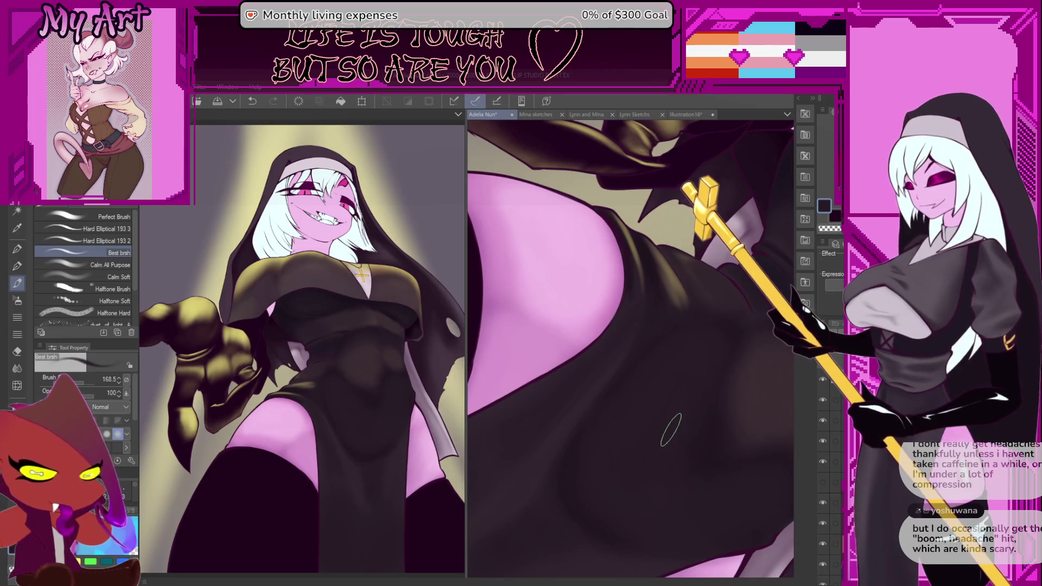
drag(640, 390, 651, 449)
key(ctrl+z)
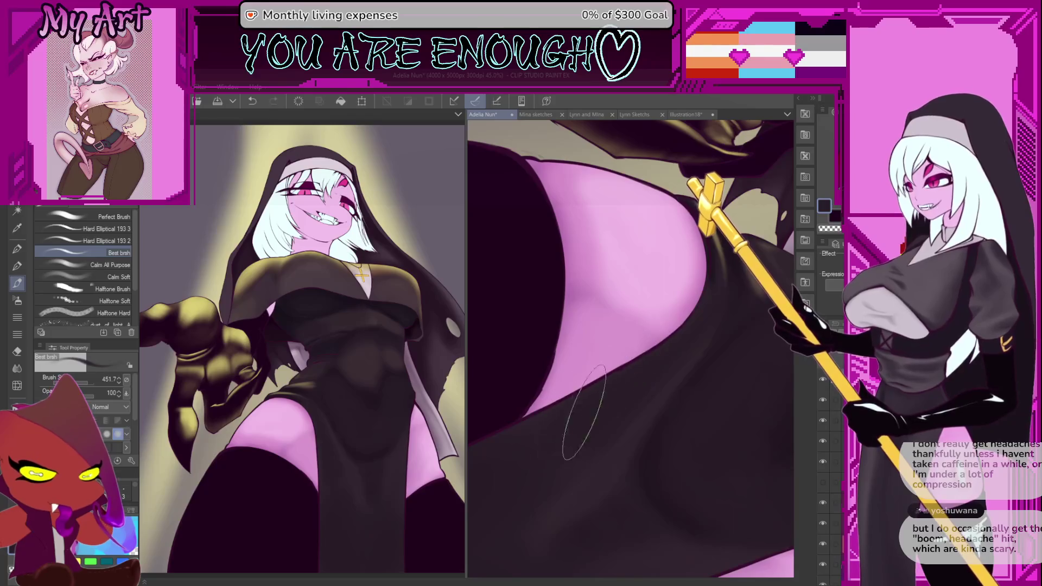
Step: Shrink the brush and dab a small shadow onto the robe around the legs
scroll(531, 440, down, 2)
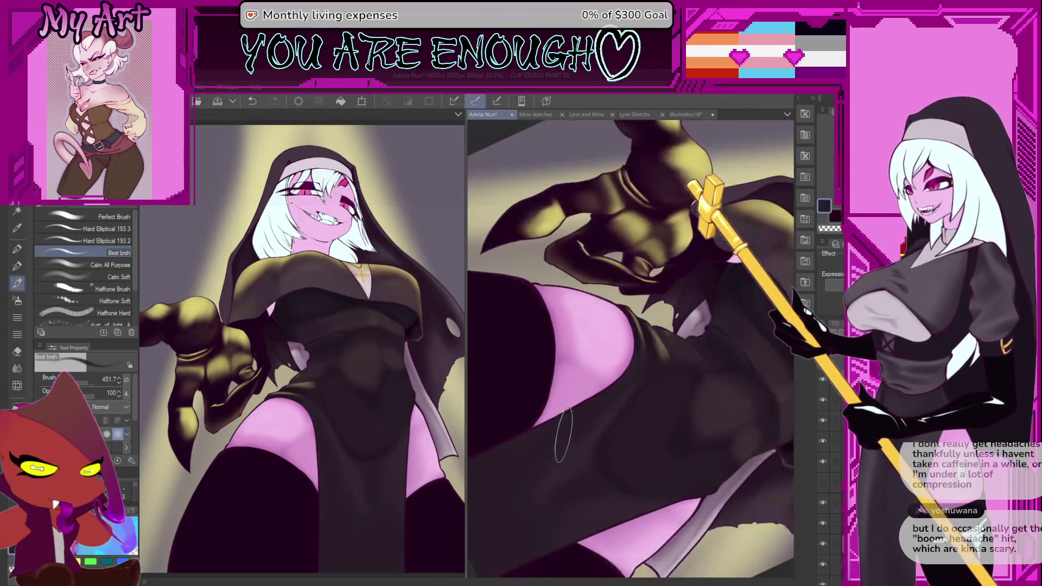
scroll(628, 391, up, 3)
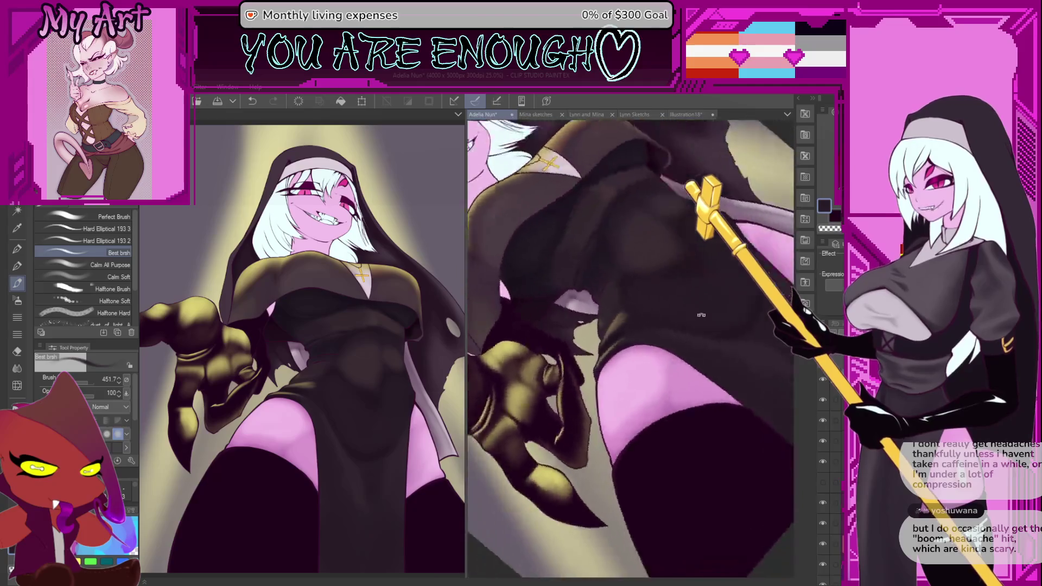
scroll(678, 358, up, 2)
key(bracketleft)
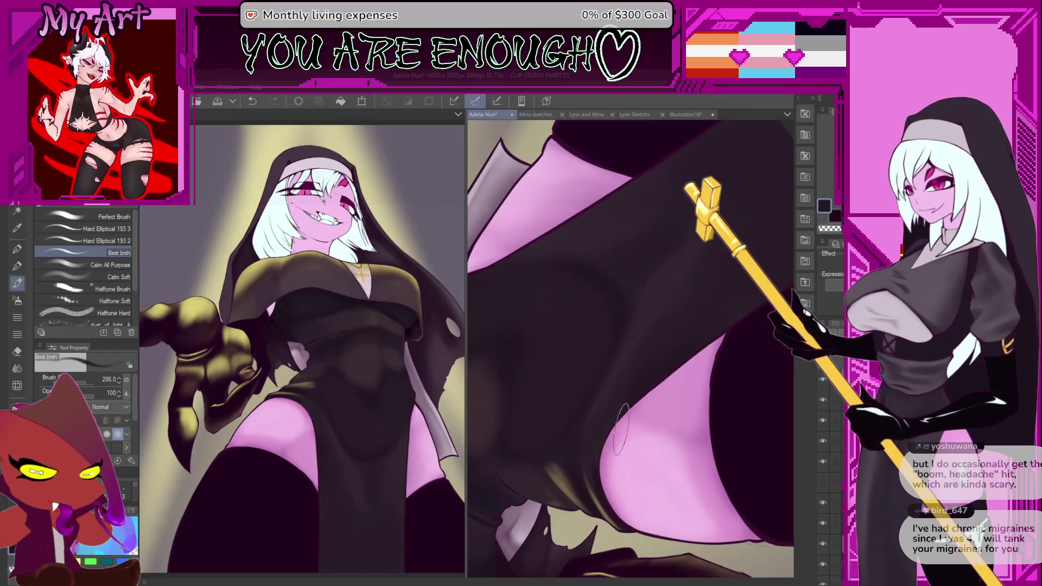
scroll(624, 418, up, 1)
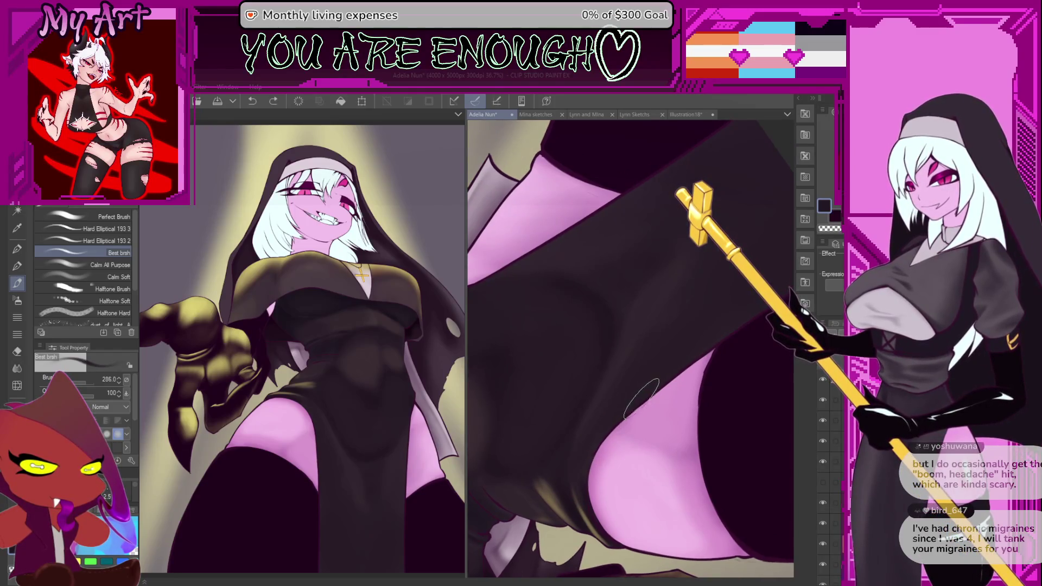
scroll(646, 413, down, 1)
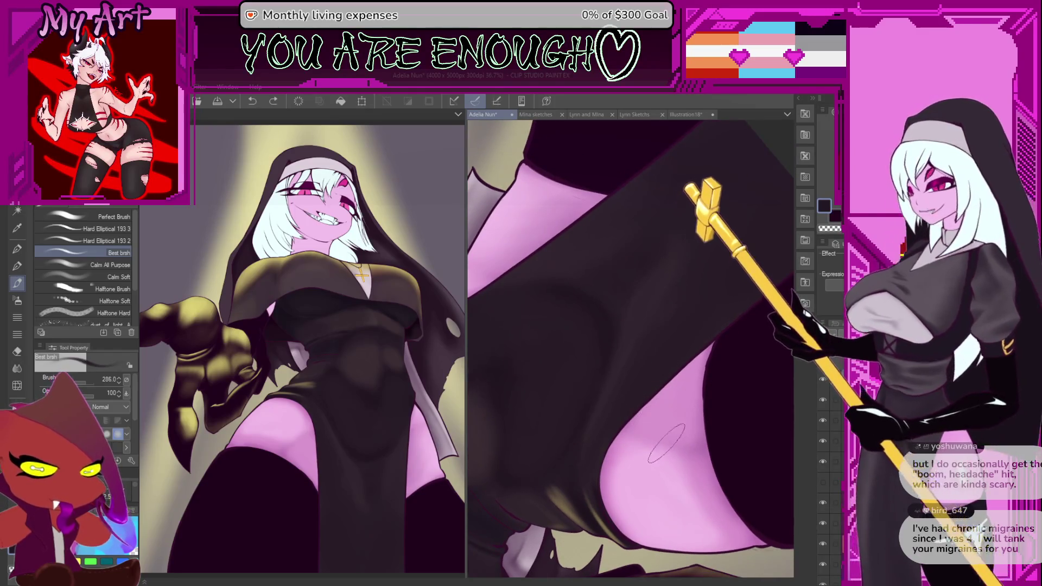
click(630, 428)
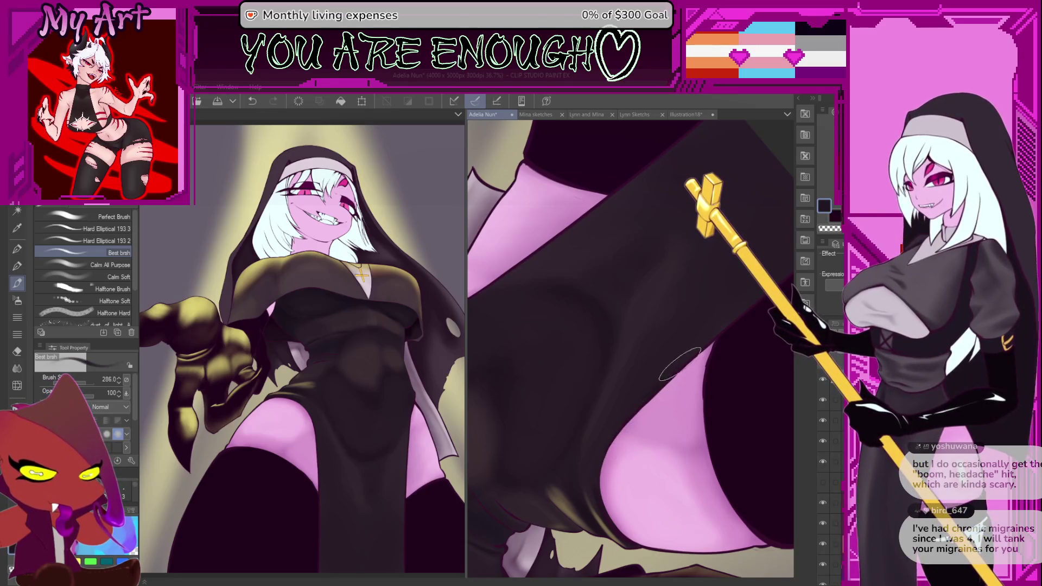
Step: Rotate the view diagonally along the leg and switch to the Soft blend tool
scroll(727, 312, up, 2)
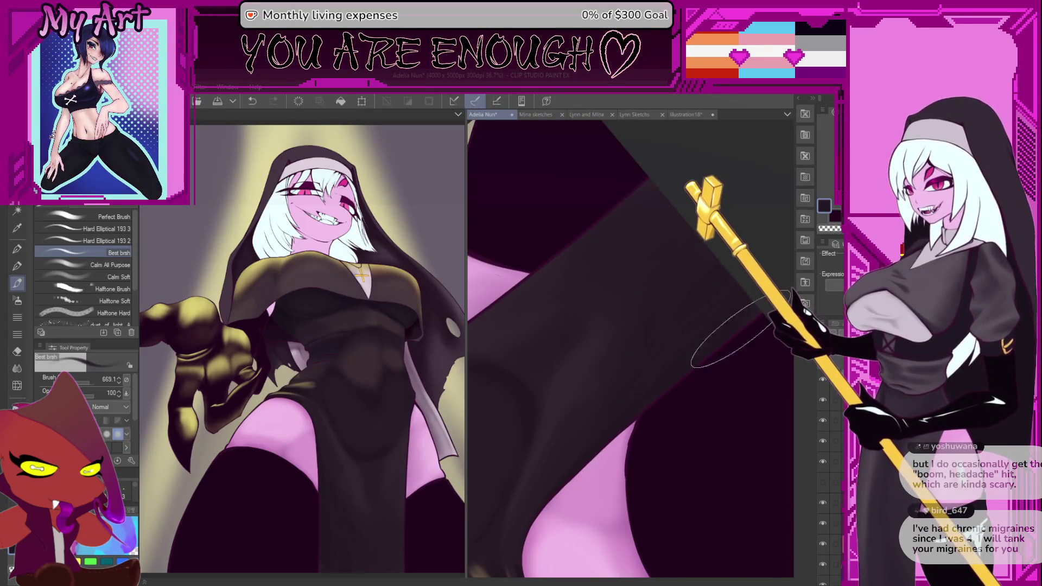
mouse_move(721, 253)
mouse_down()
mouse_move(688, 309)
mouse_move(668, 470)
mouse_move(659, 458)
mouse_move(691, 454)
mouse_up()
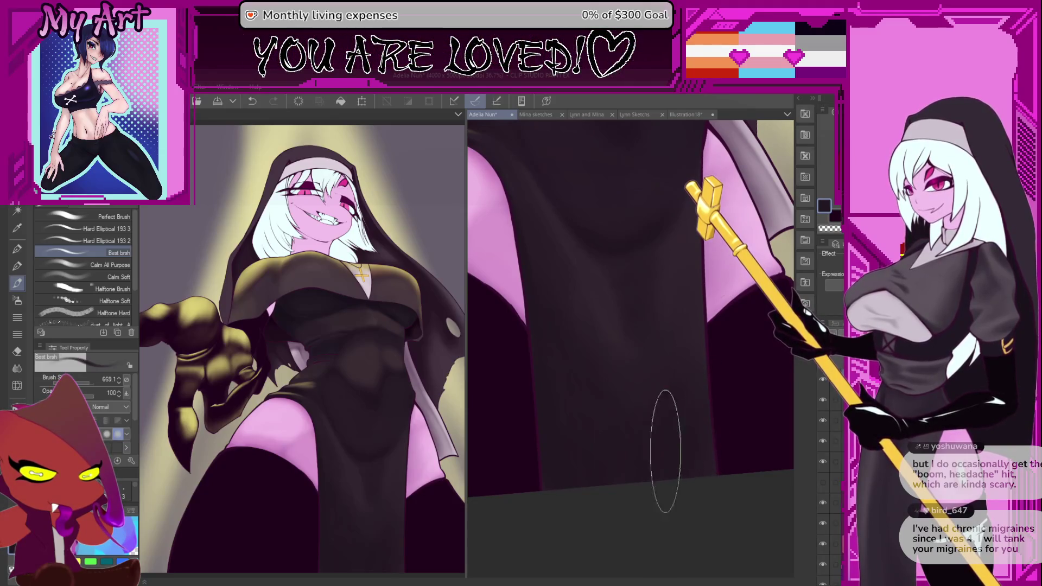
mouse_move(551, 326)
mouse_down()
mouse_move(558, 315)
mouse_move(546, 326)
mouse_move(622, 354)
mouse_up()
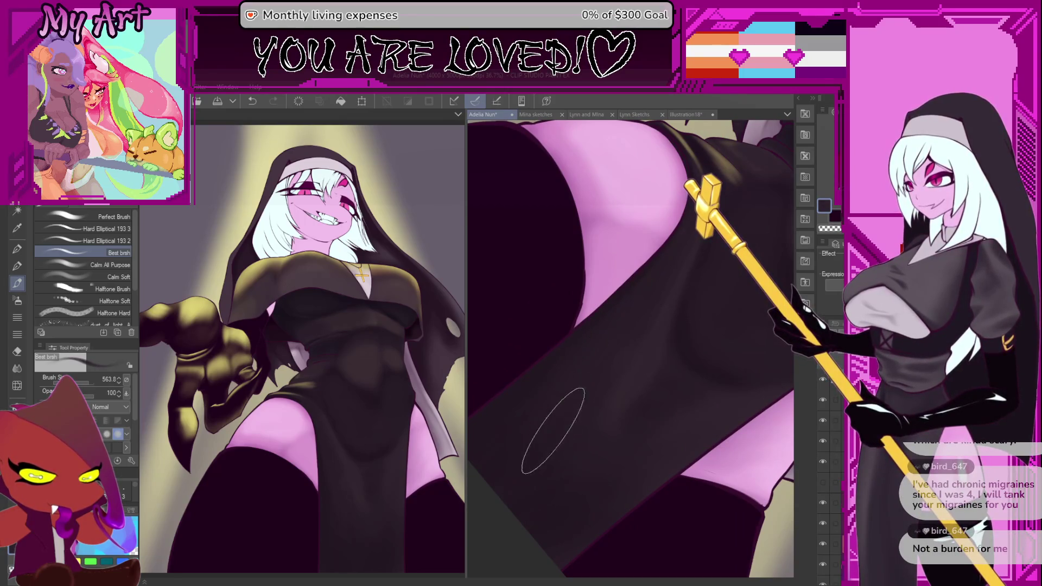
key(j)
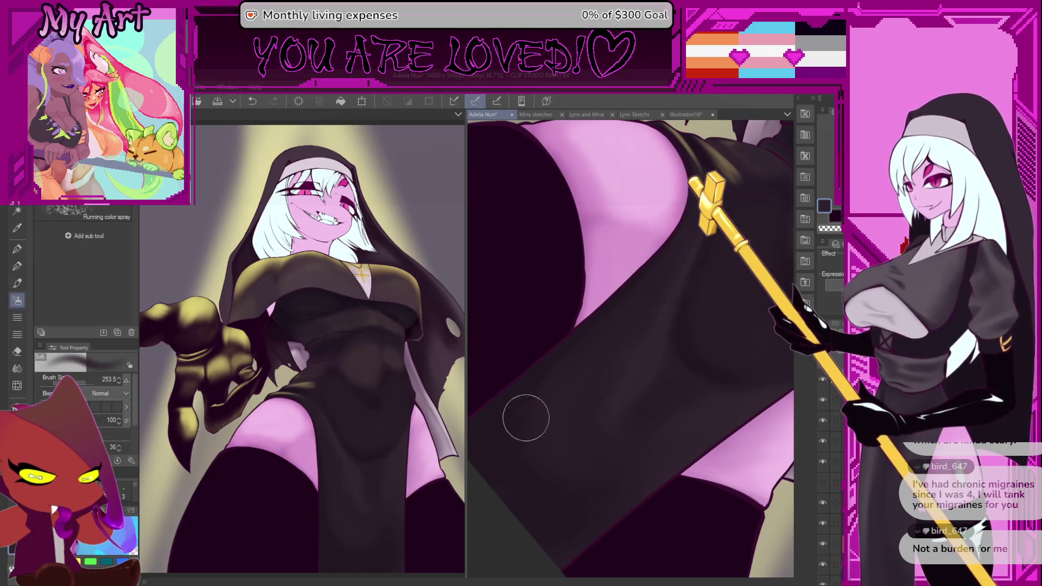
Step: Enlarge the blending brush and frame the dress torso in close-up
key(bracketright)
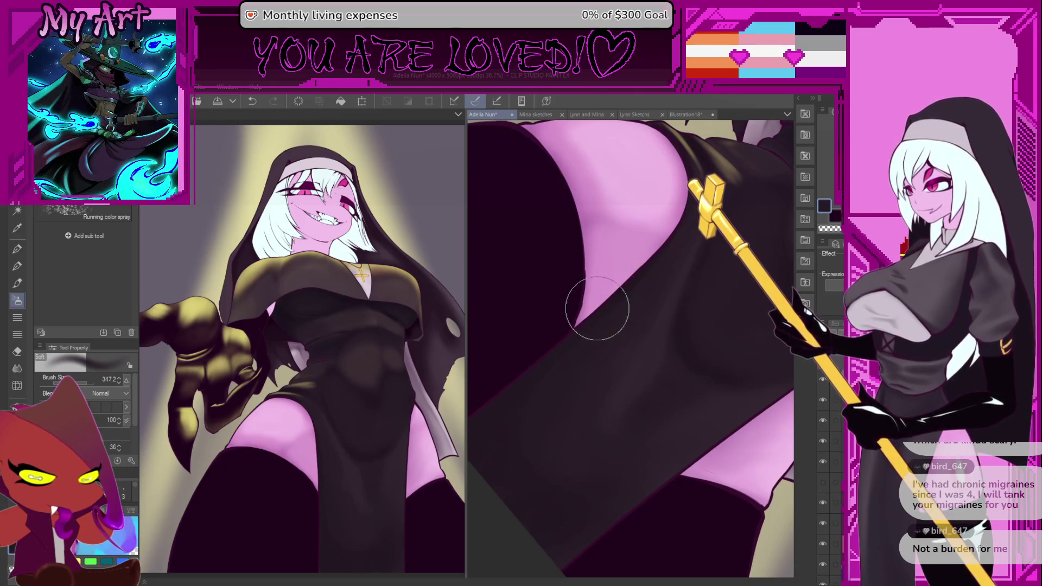
drag(584, 461, 597, 424)
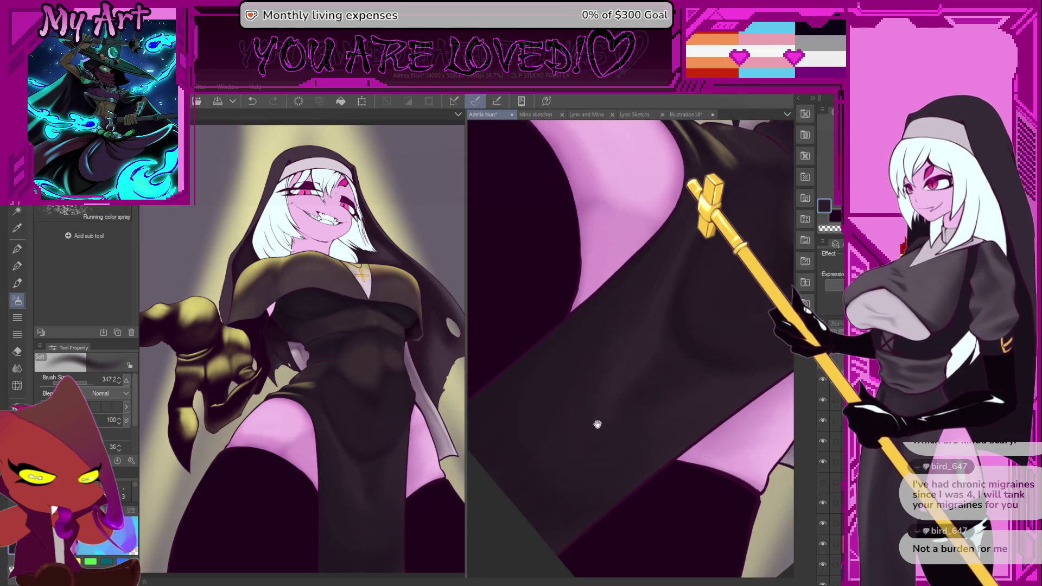
scroll(598, 424, down, 8)
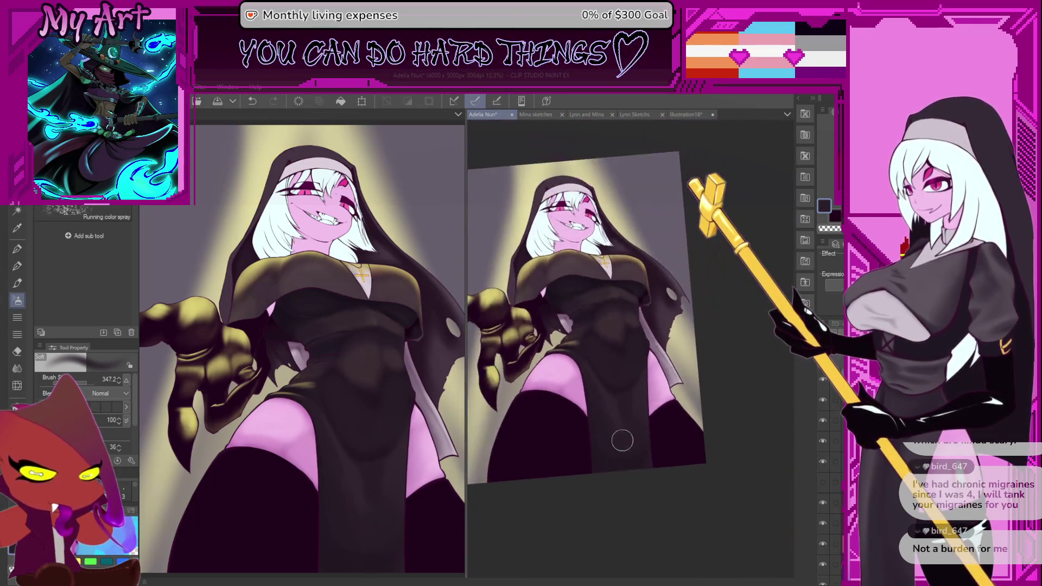
scroll(646, 434, down, 1)
scroll(640, 412, up, 3)
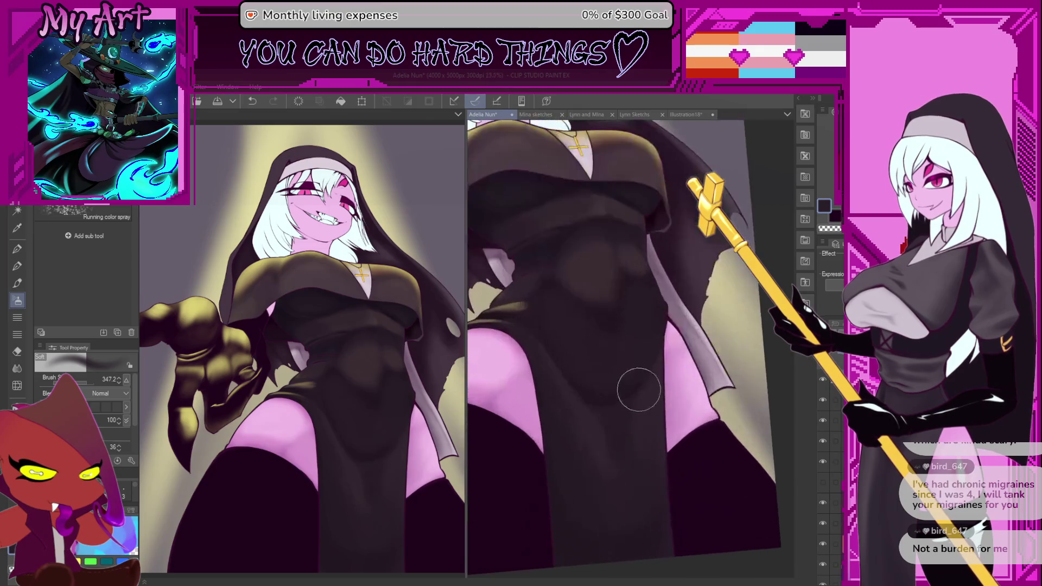
scroll(612, 402, up, 2)
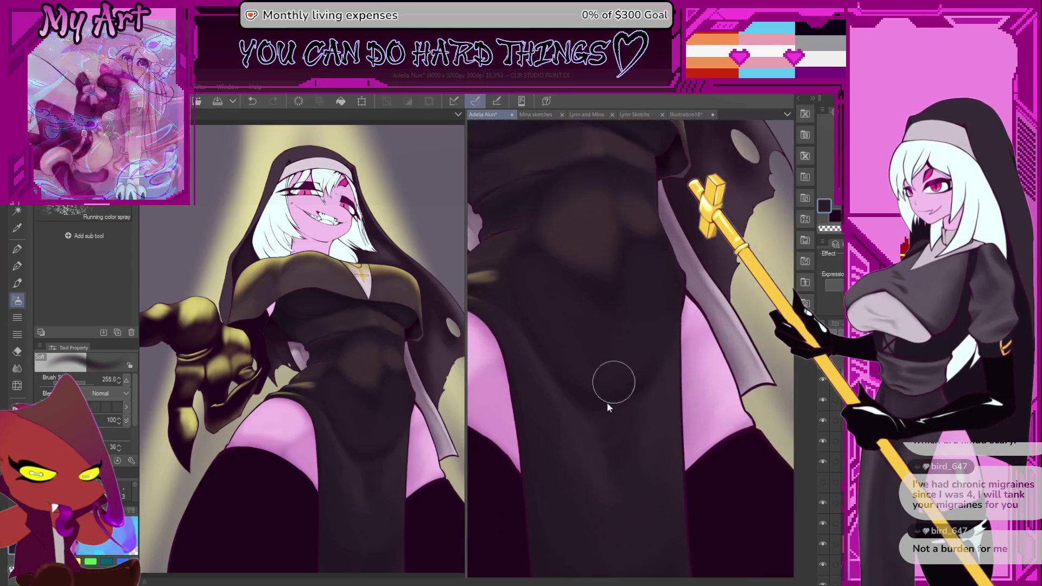
scroll(545, 326, down, 1)
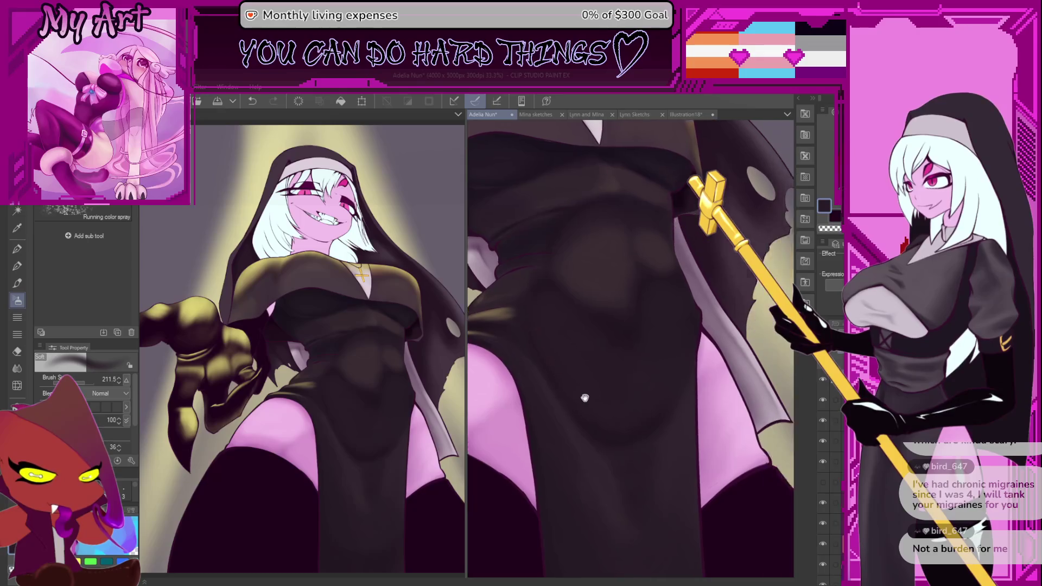
drag(584, 397, 570, 396)
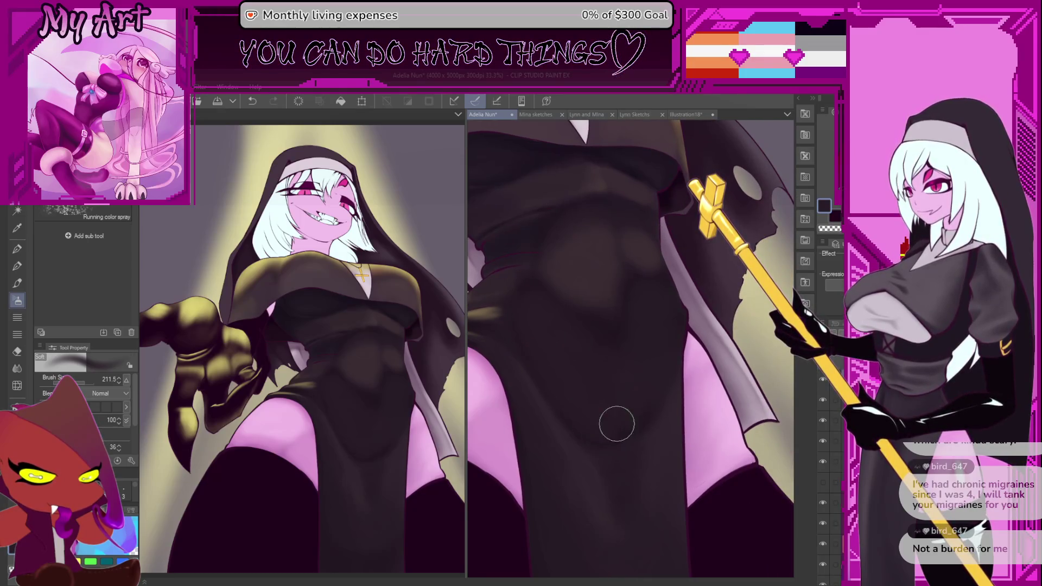
scroll(592, 404, up, 1)
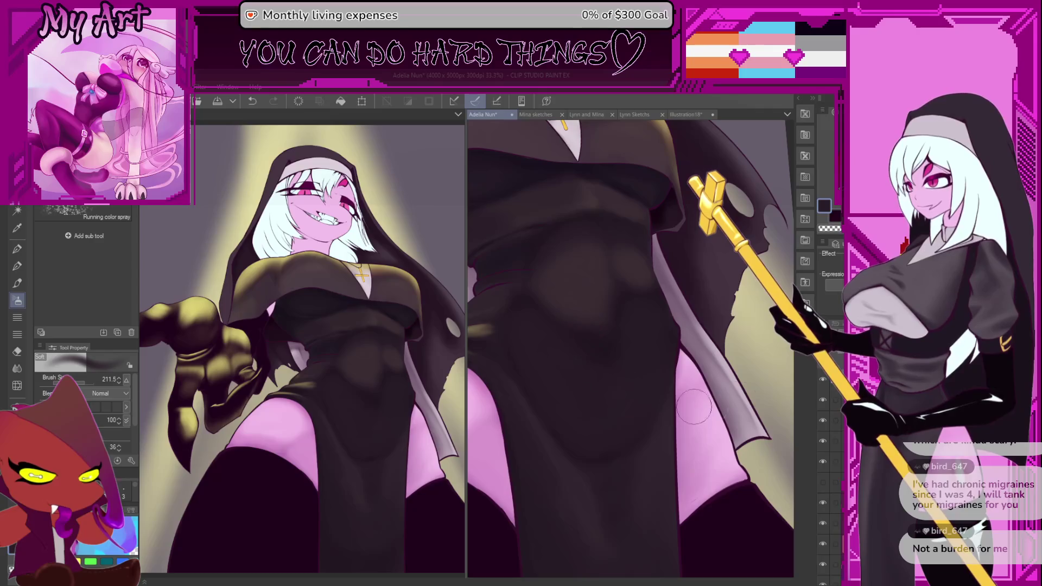
Step: Toggle the line-art layer's visibility and re-frame the tilted figure toward the face
click(823, 402)
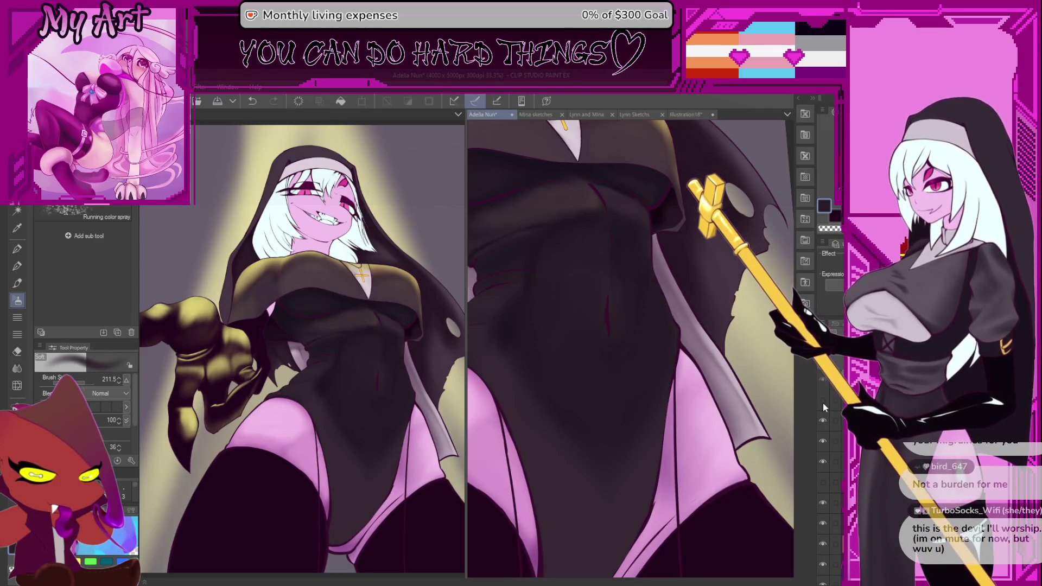
click(823, 398)
drag(776, 388, 747, 392)
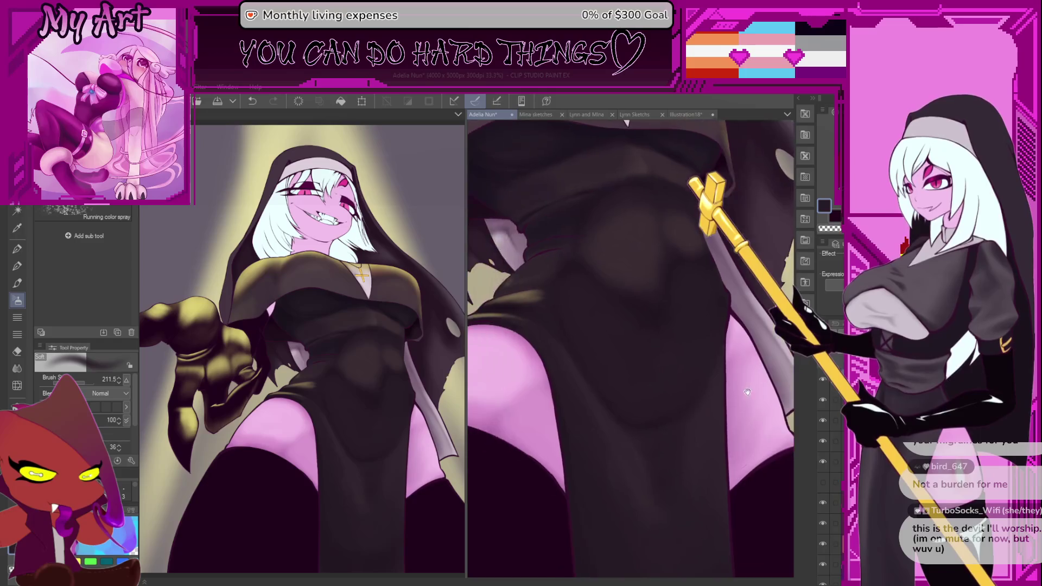
scroll(747, 392, down, 2)
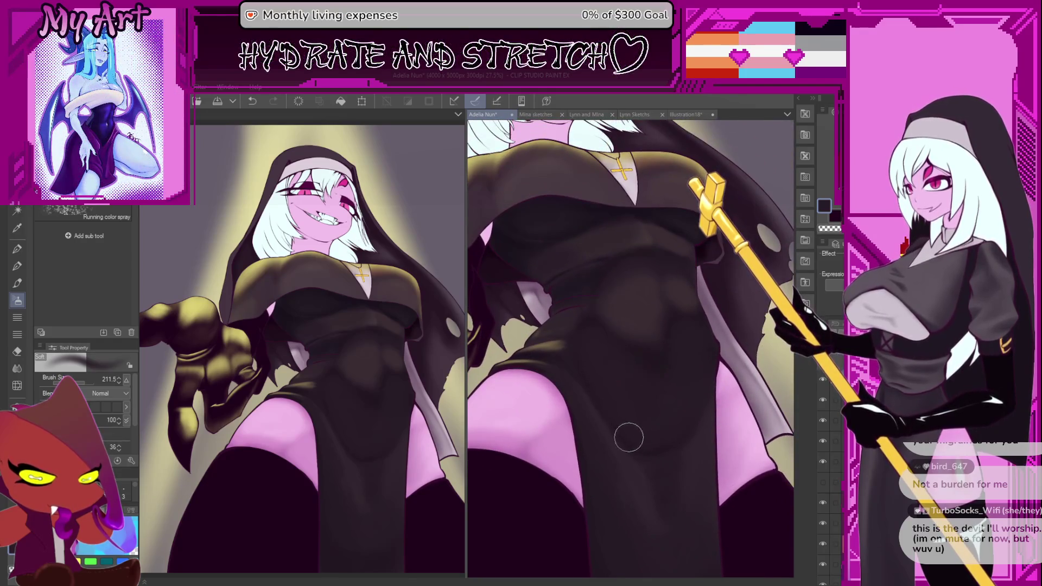
drag(642, 411, 662, 420)
scroll(643, 457, down, 3)
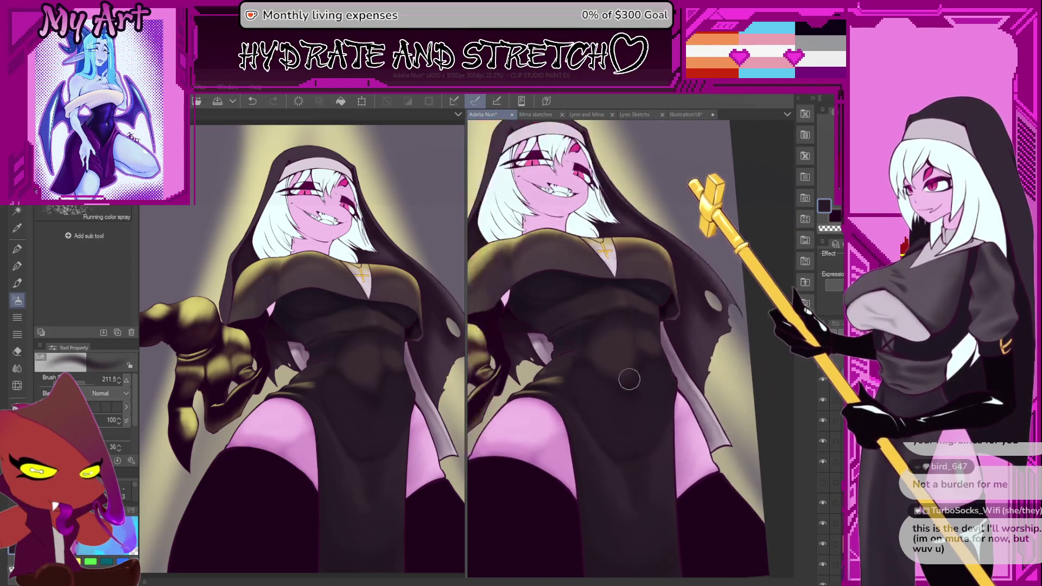
drag(575, 261, 624, 292)
scroll(625, 297, up, 4)
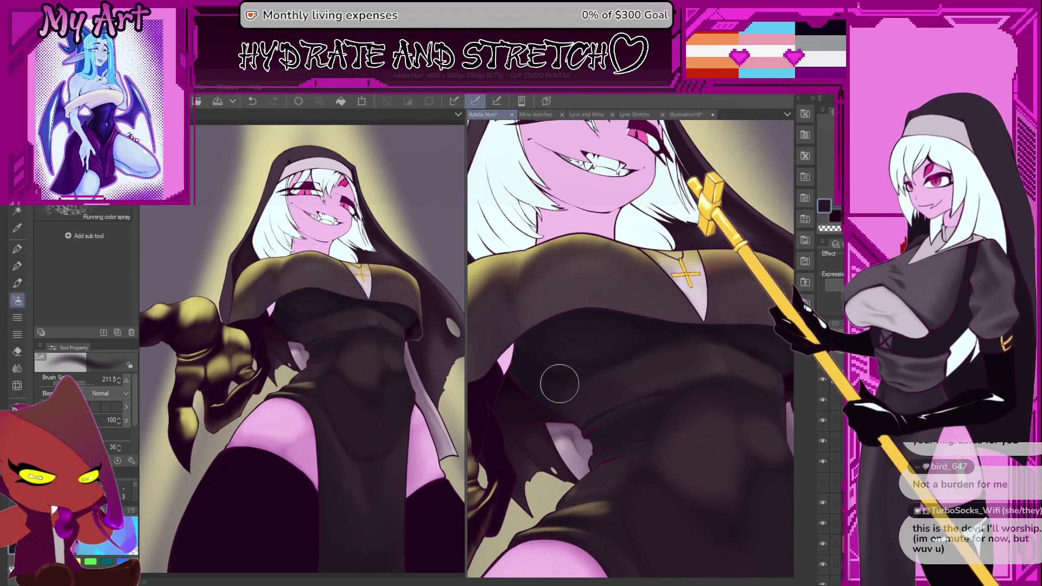
scroll(530, 367, up, 1)
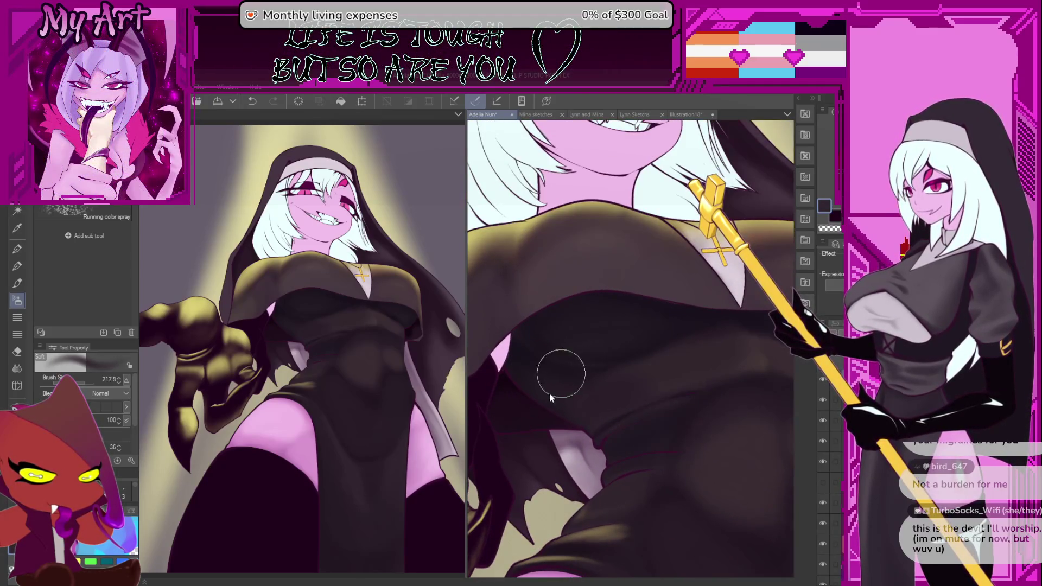
drag(547, 366, 664, 433)
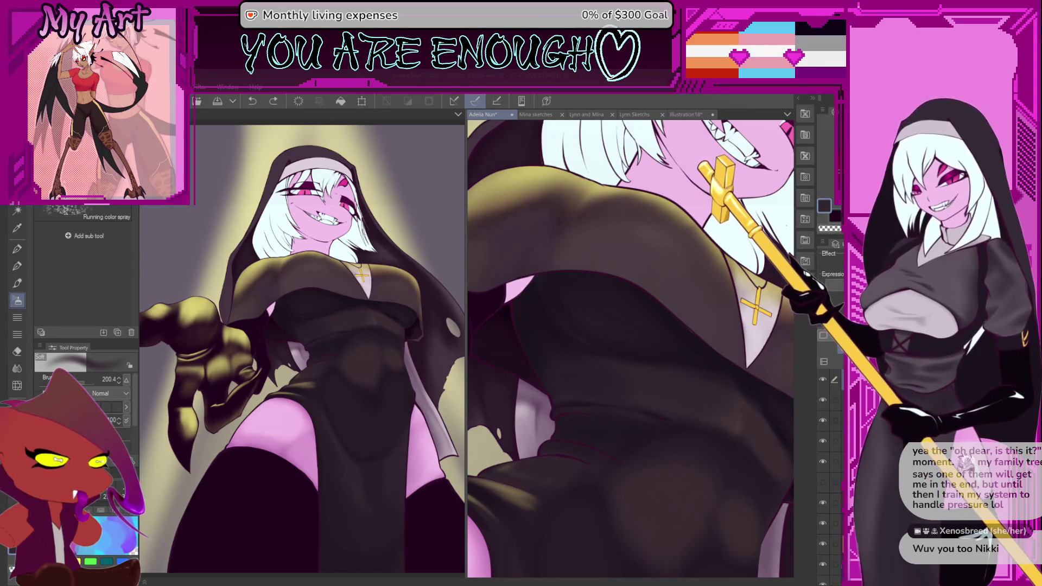
Step: Blend soft shading on the dress shoulder, resizing the blending brush as needed
mouse_move(575, 380)
mouse_down()
mouse_move(559, 348)
mouse_move(575, 381)
mouse_up()
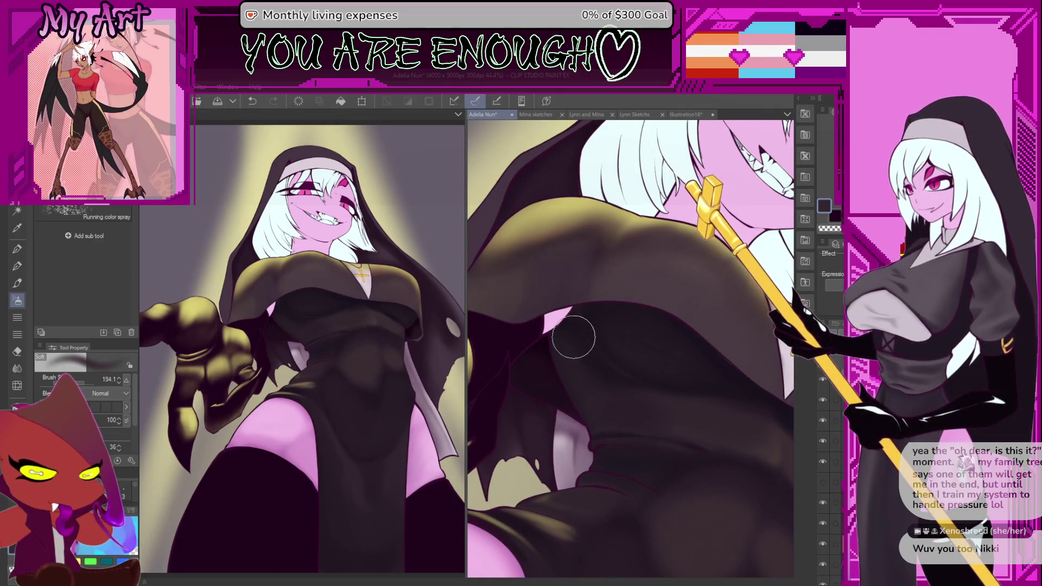
drag(541, 353, 552, 379)
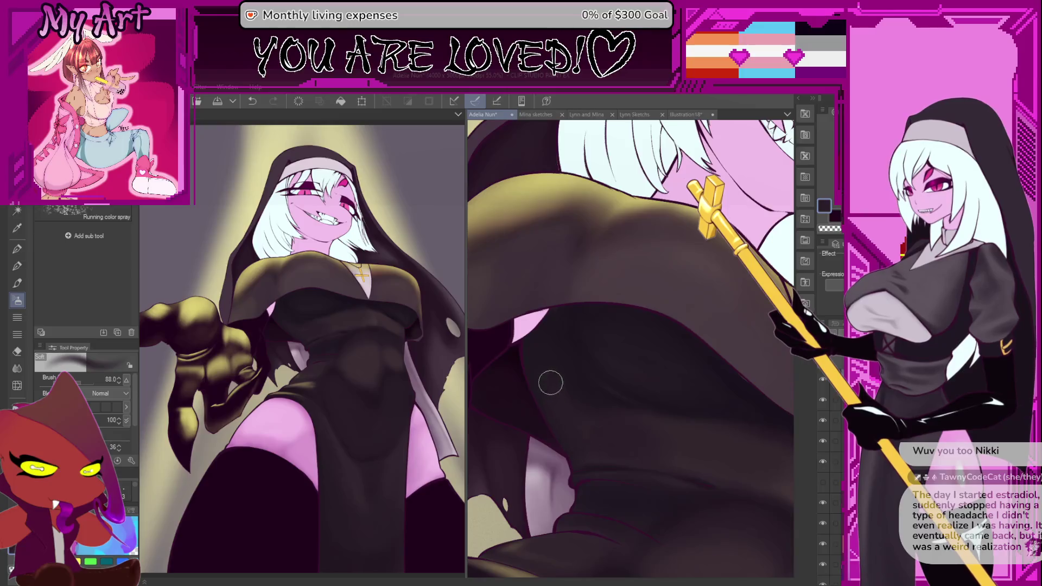
drag(603, 440, 574, 407)
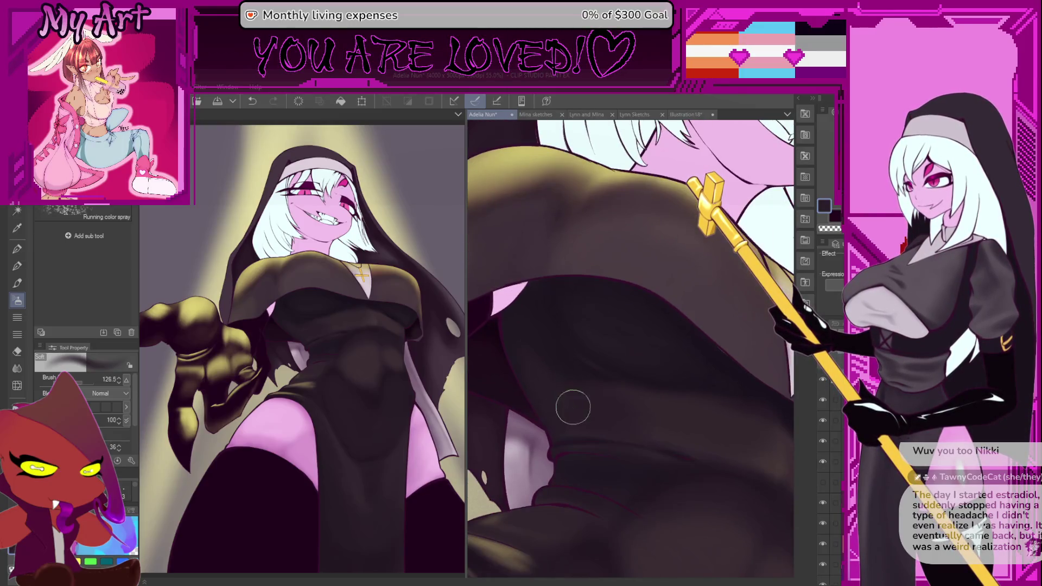
drag(540, 341, 543, 345)
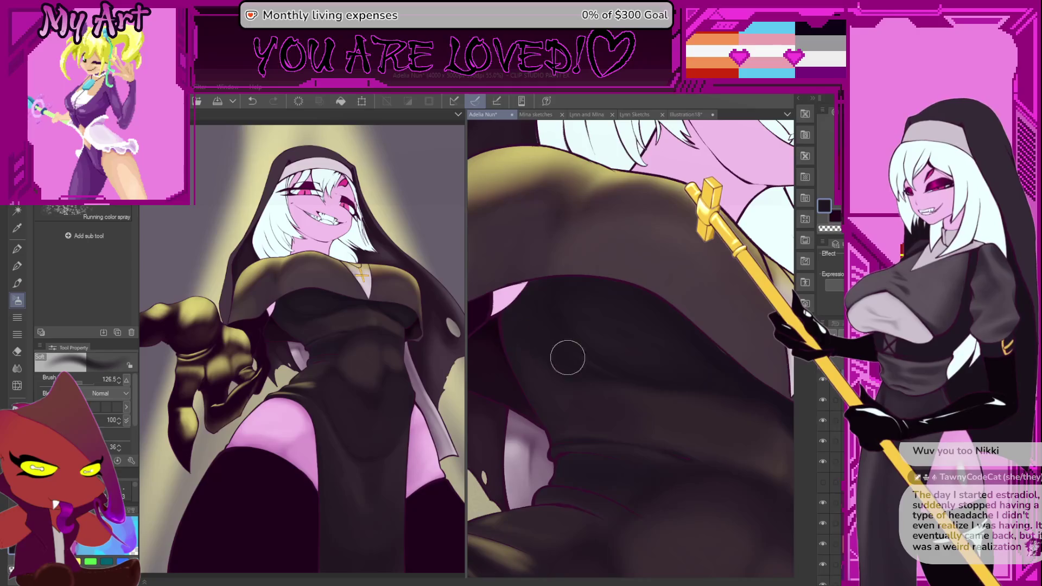
drag(630, 411, 677, 384)
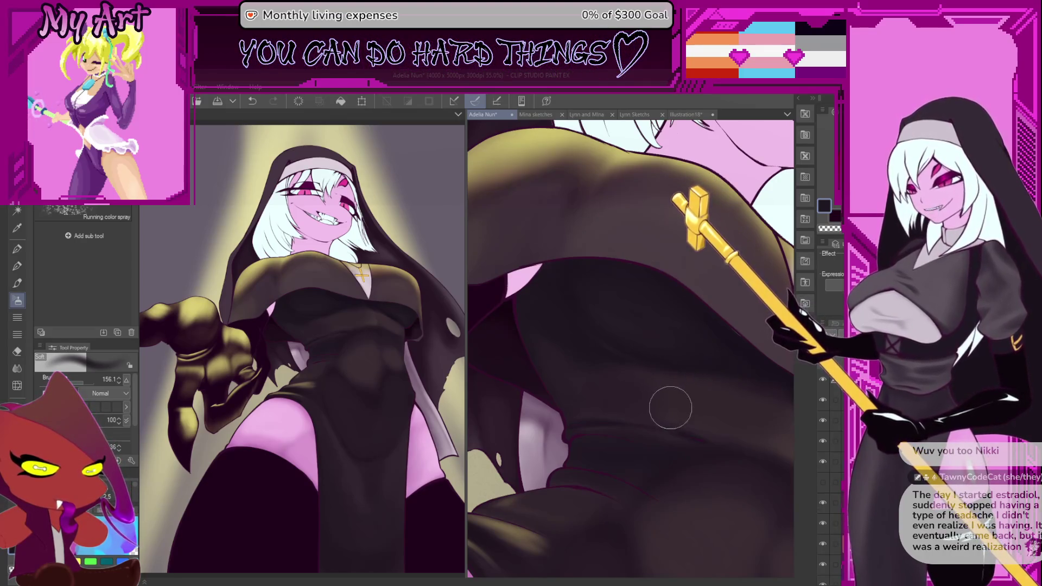
scroll(657, 379, down, 3)
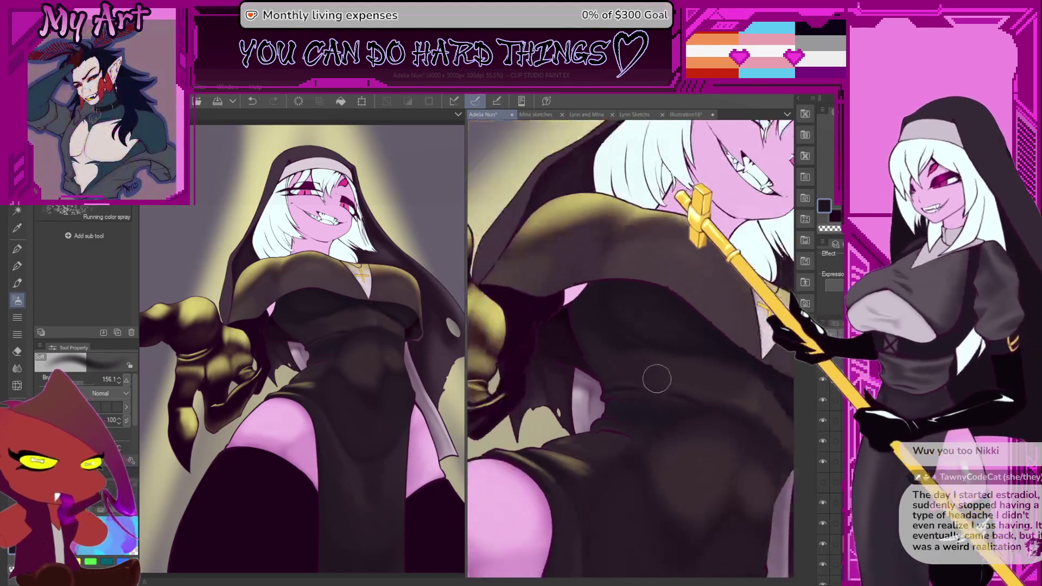
key(minus)
key(minus)
key(minus)
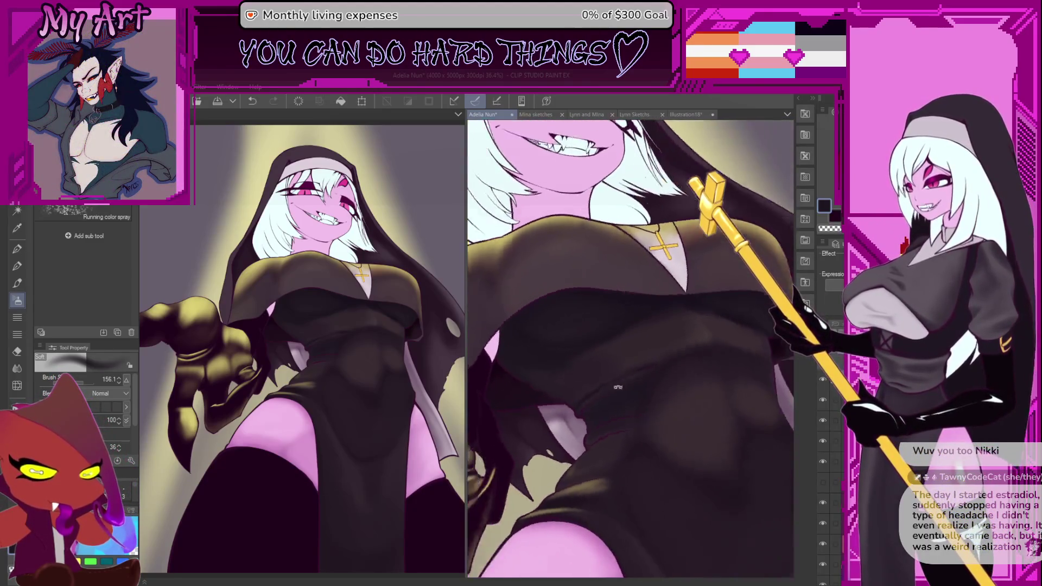
scroll(618, 387, down, 4)
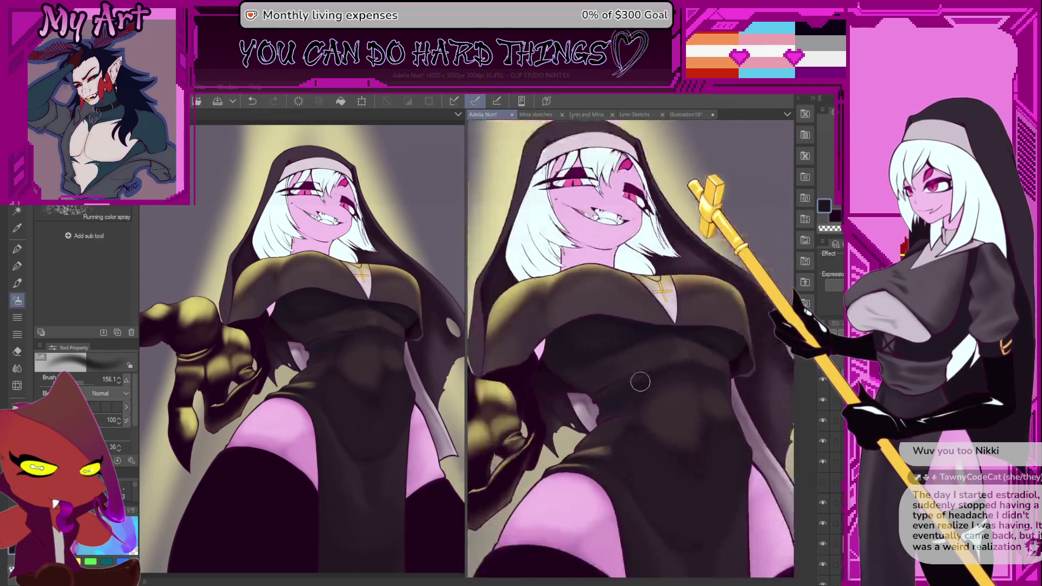
scroll(641, 382, down, 2)
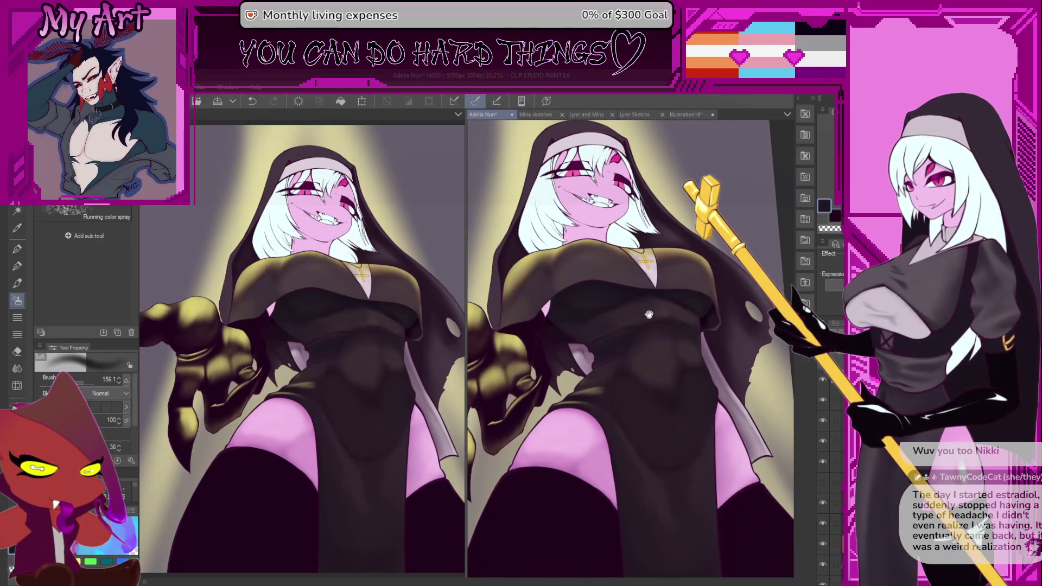
scroll(649, 352, down, 2)
drag(654, 380, 664, 424)
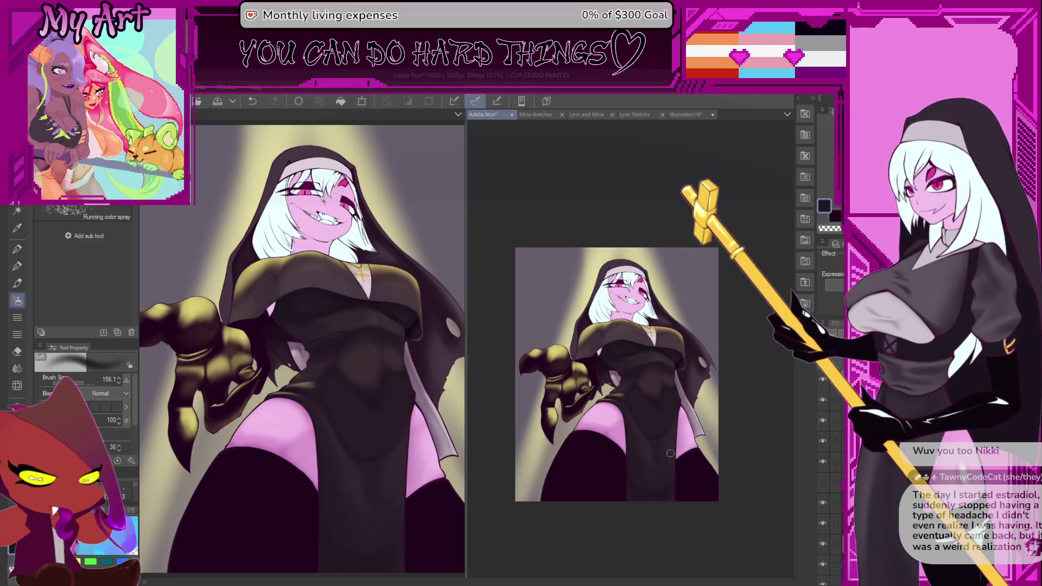
scroll(676, 457, up, 2)
drag(694, 383, 685, 395)
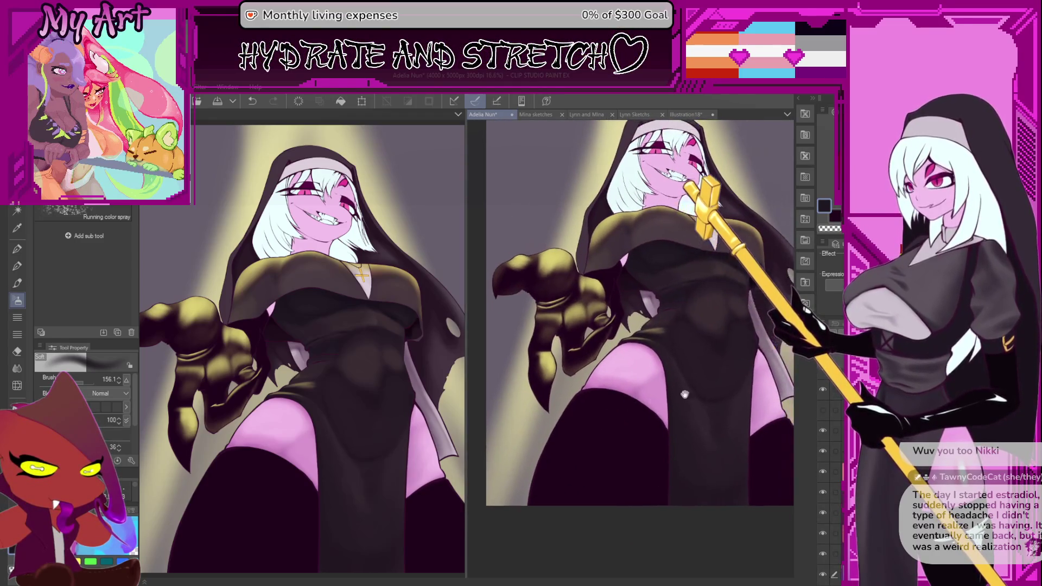
click(834, 487)
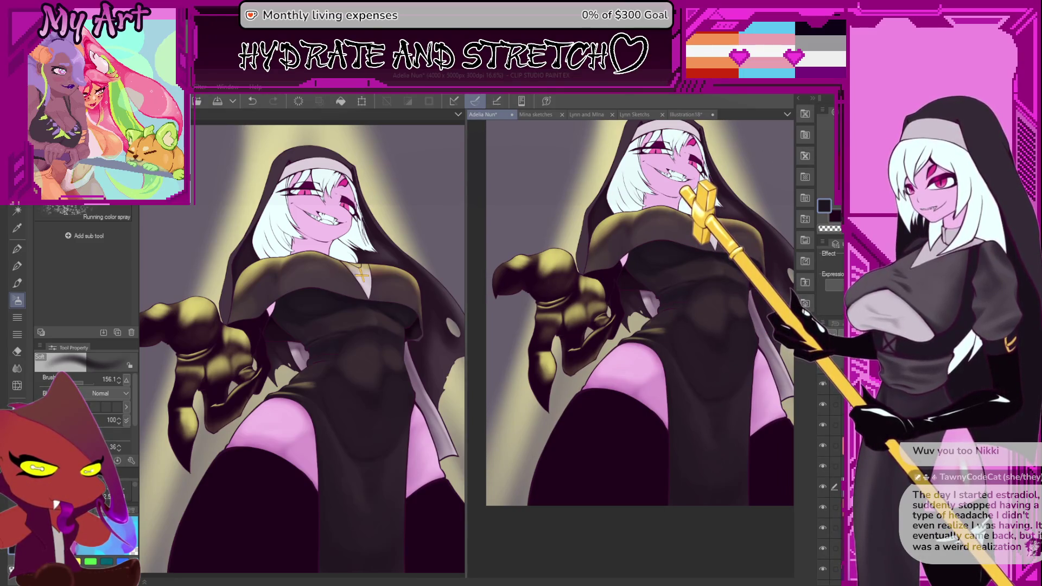
drag(619, 454, 636, 432)
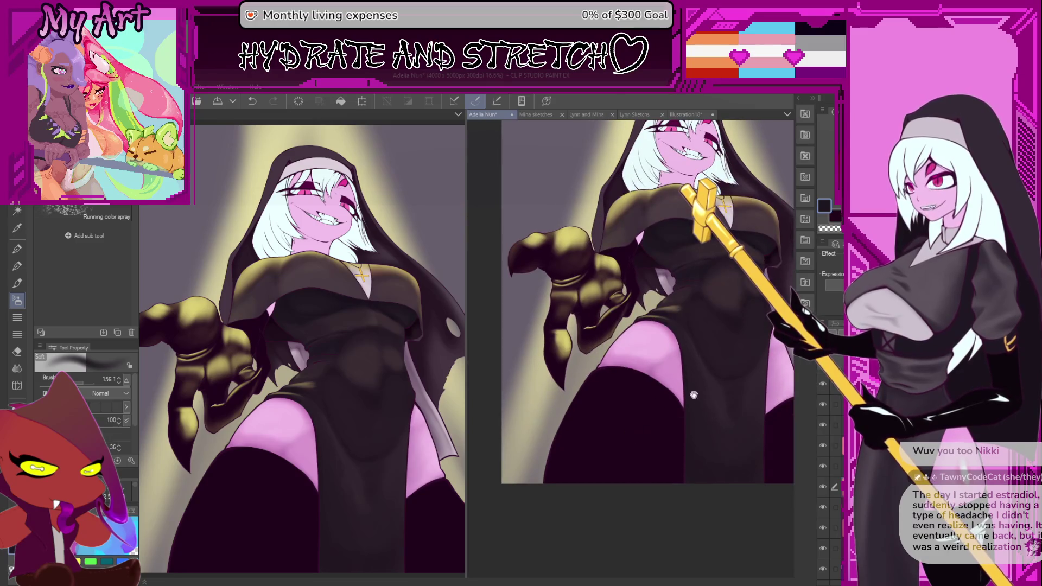
key(ctrl+0)
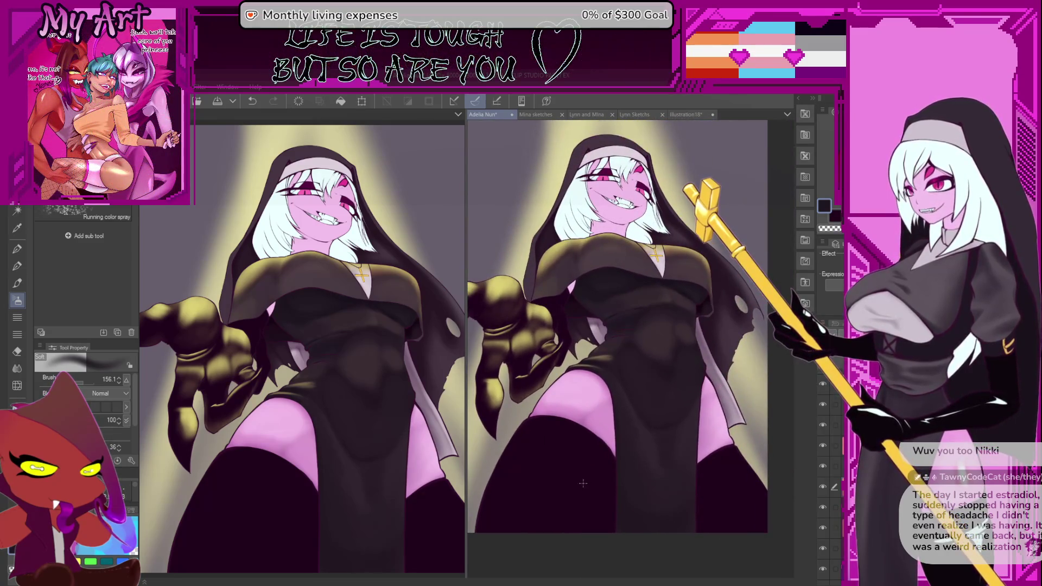
Step: Pan and tilt the right canvas to frame the nun's stocking thigh
drag(588, 488, 569, 446)
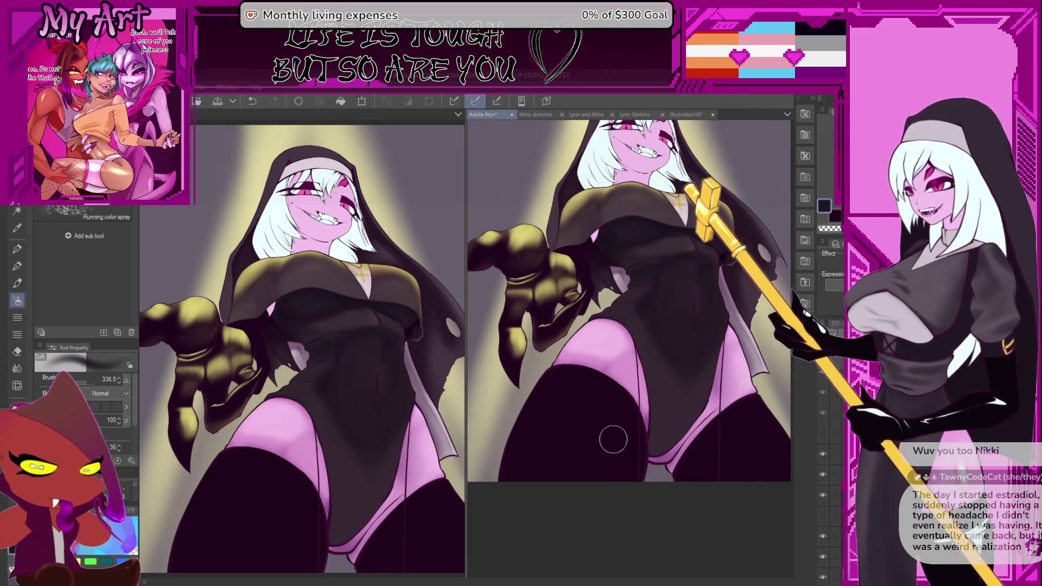
drag(591, 446, 612, 437)
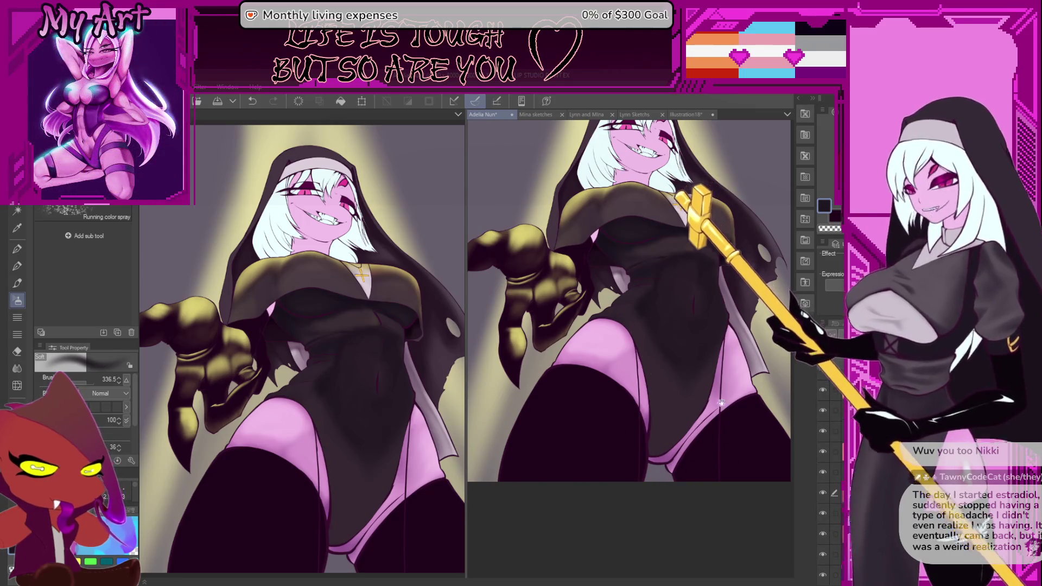
drag(672, 446, 681, 480)
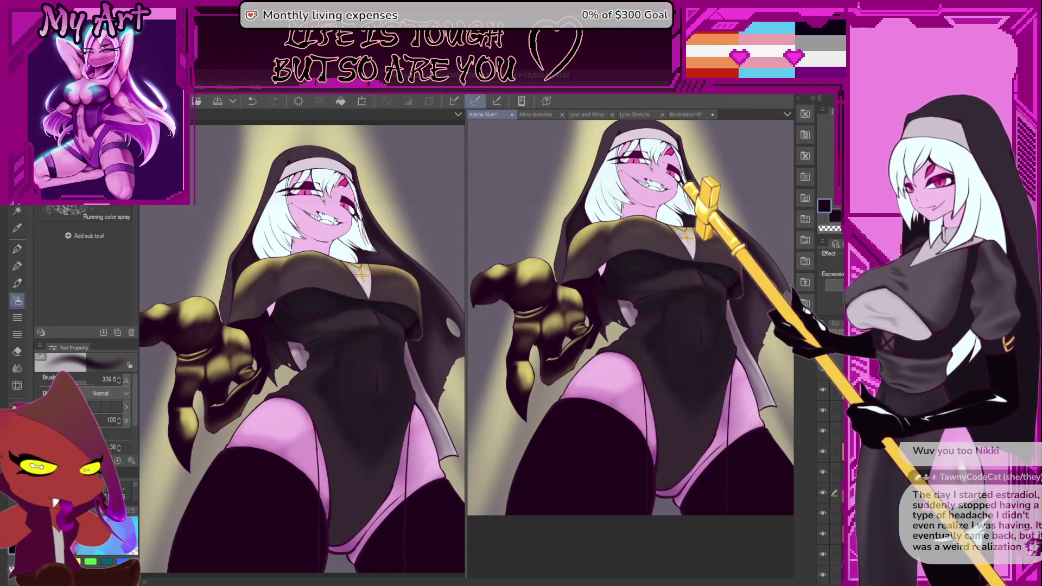
drag(635, 477, 651, 456)
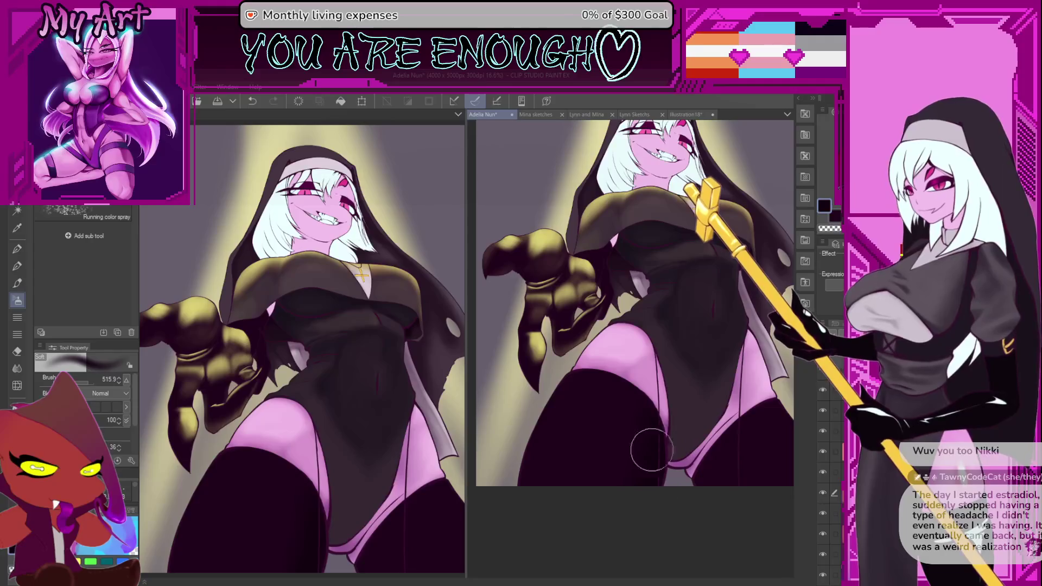
drag(611, 497, 527, 484)
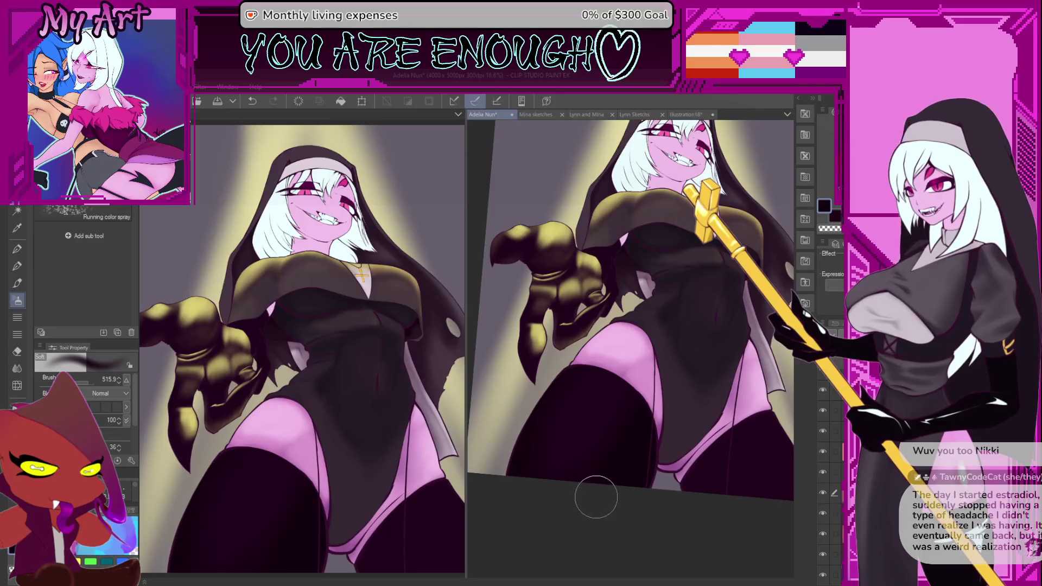
drag(623, 491, 628, 403)
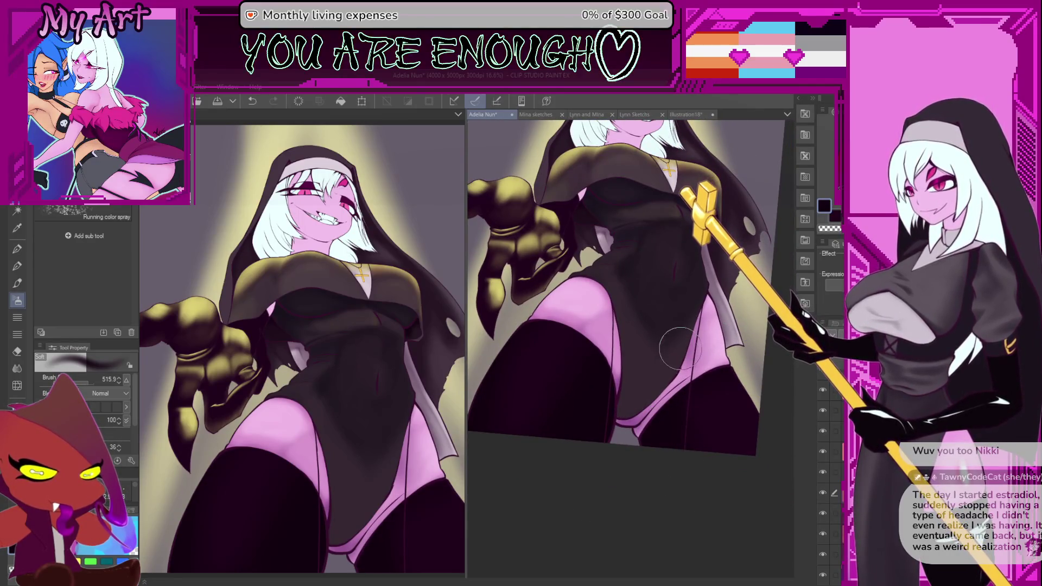
mouse_move(627, 354)
mouse_down()
mouse_move(553, 364)
mouse_move(624, 367)
mouse_up()
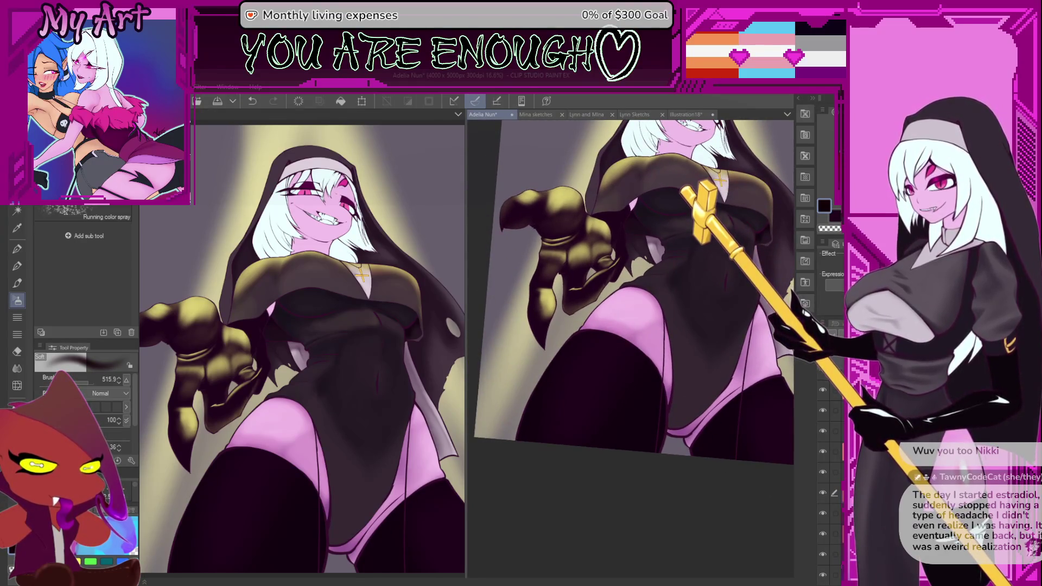
Step: Pick a dark maroon and airbrush soft shading onto the stocking thigh at size about 385.3
alt+click(624, 367)
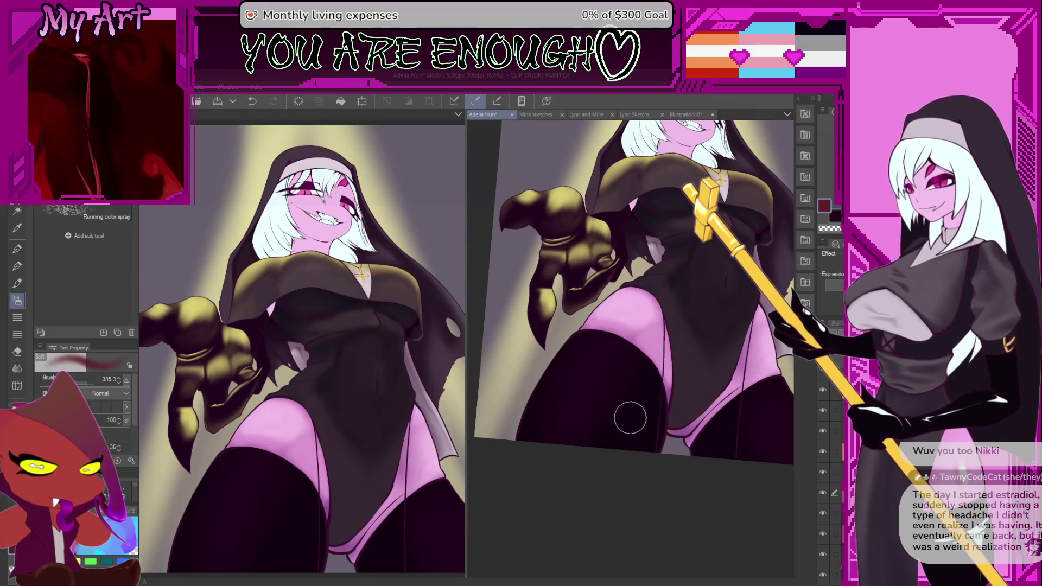
drag(610, 398, 560, 468)
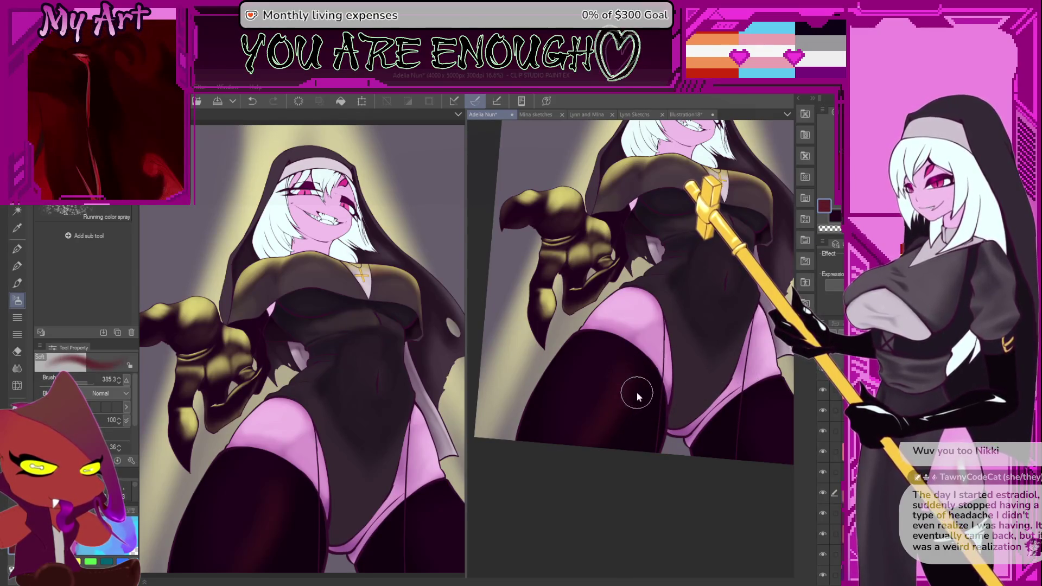
mouse_move(637, 397)
mouse_down()
mouse_move(588, 349)
mouse_move(549, 458)
mouse_move(590, 350)
mouse_up()
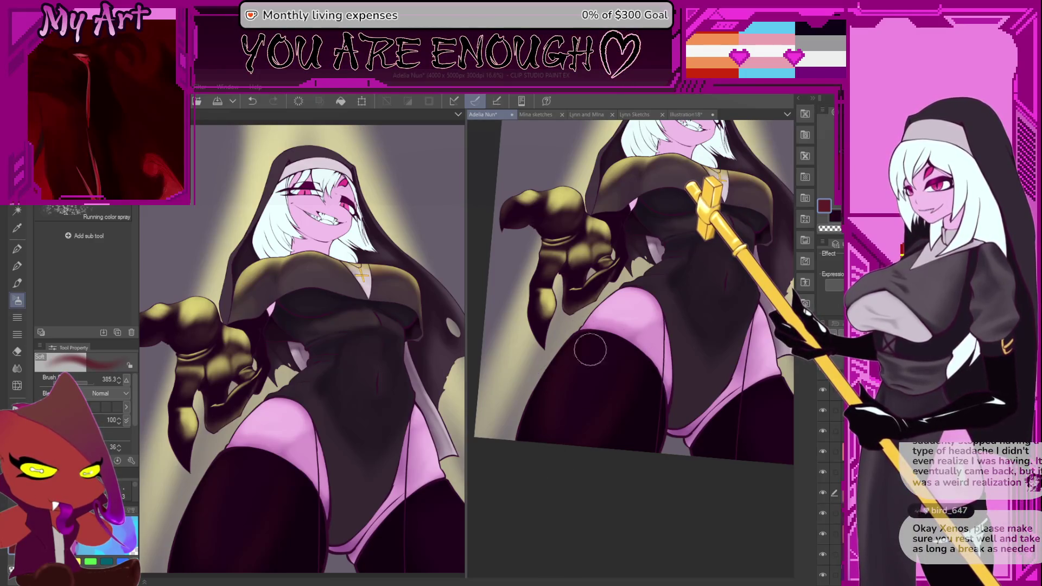
mouse_move(716, 418)
mouse_down()
mouse_move(663, 407)
mouse_move(711, 421)
mouse_move(720, 413)
mouse_up()
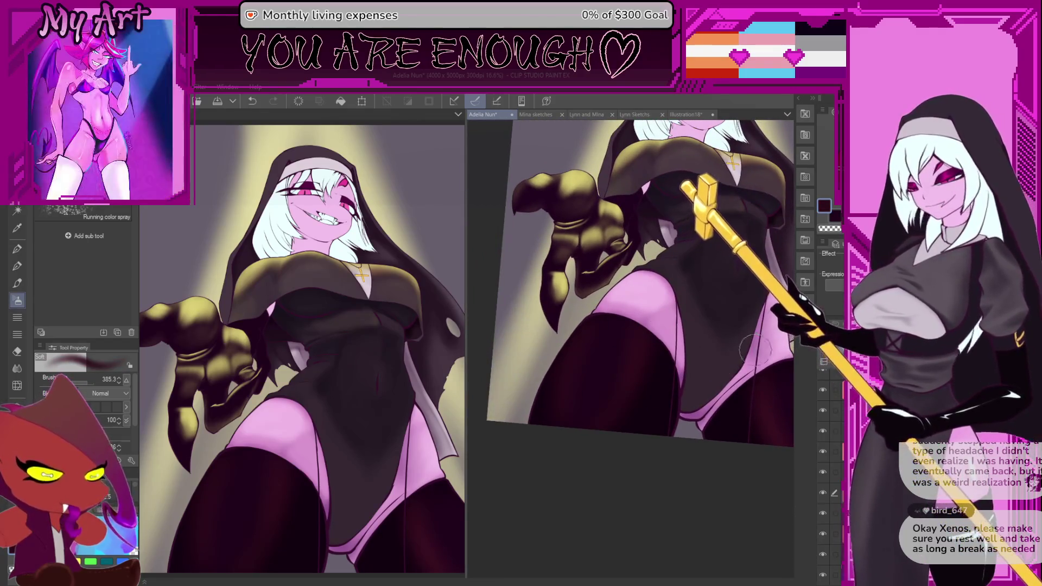
scroll(646, 375, up, 2)
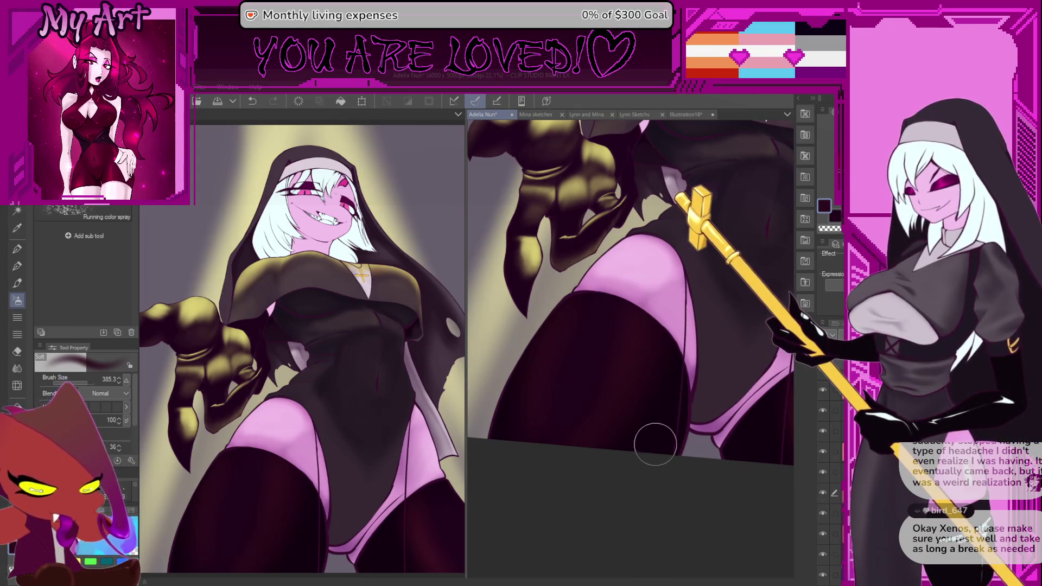
Step: Zoom the right canvas close onto the stocking thigh and enlarge the brush to about 459.8
scroll(657, 429, up, 1)
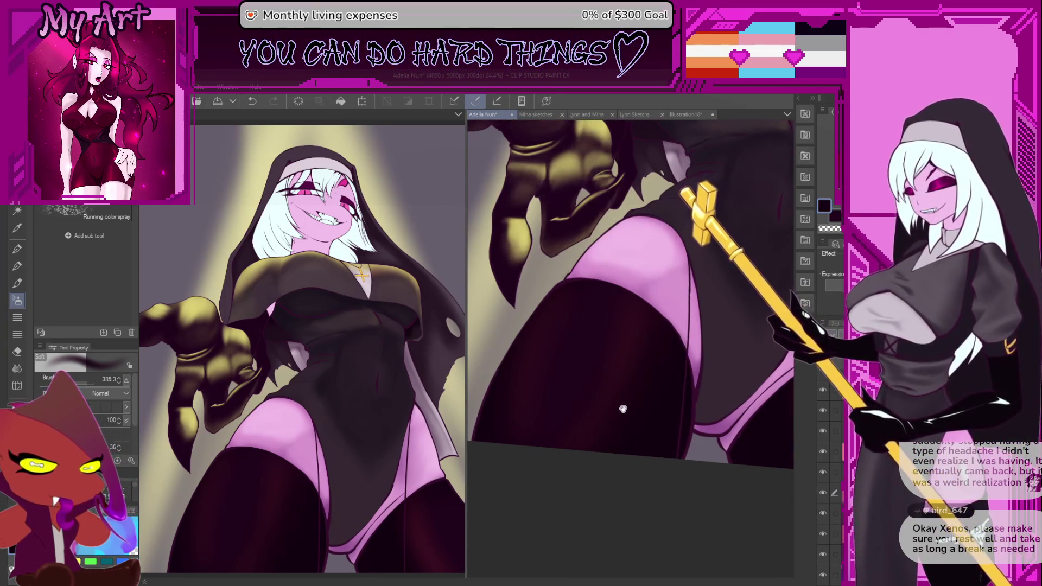
scroll(629, 434, up, 2)
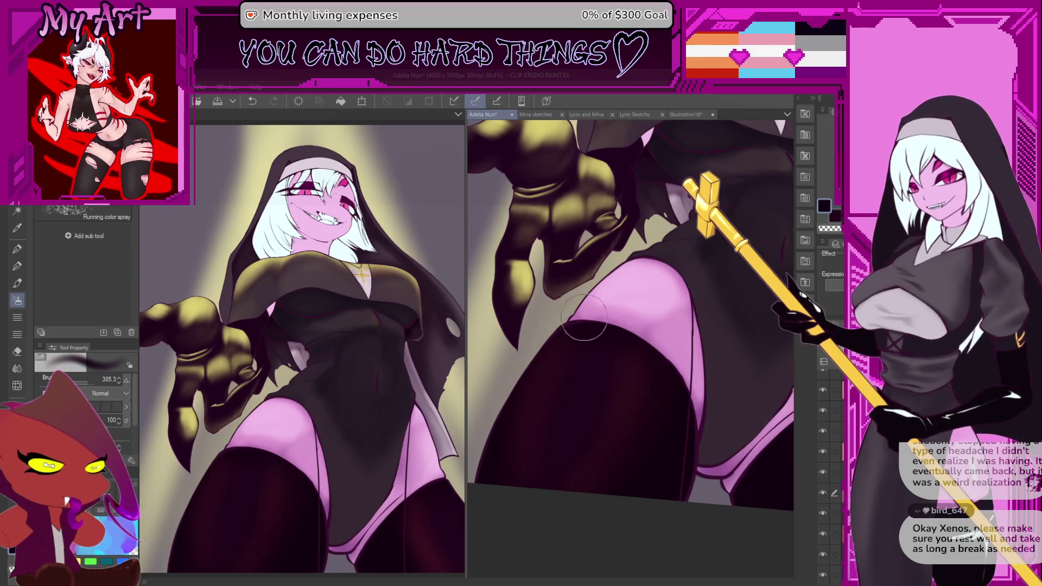
drag(597, 356, 628, 291)
scroll(610, 384, up, 1)
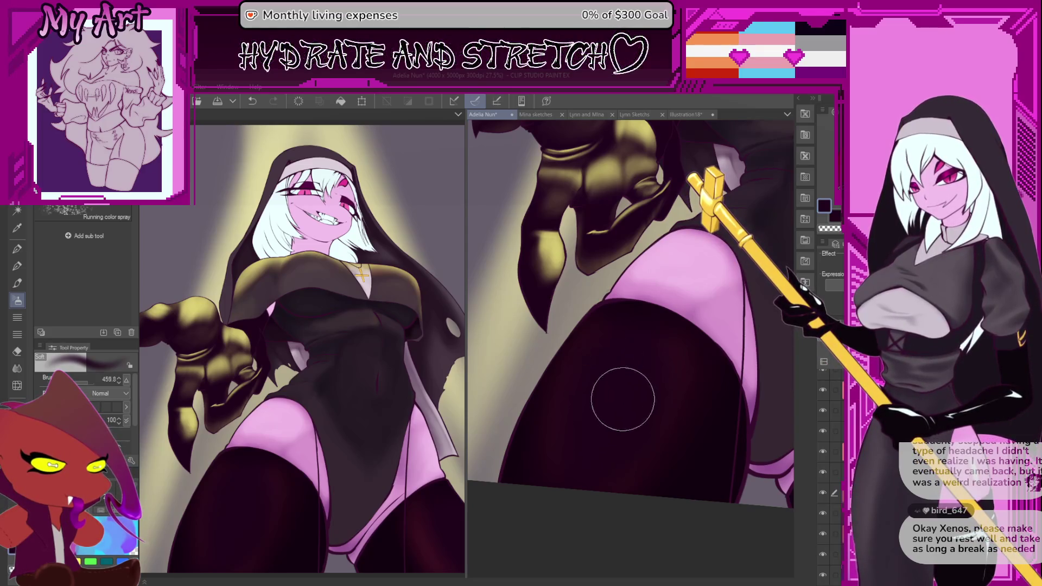
drag(612, 379, 601, 444)
Step: Move the close-up further down the leg and restore the program window down
scroll(609, 388, up, 2)
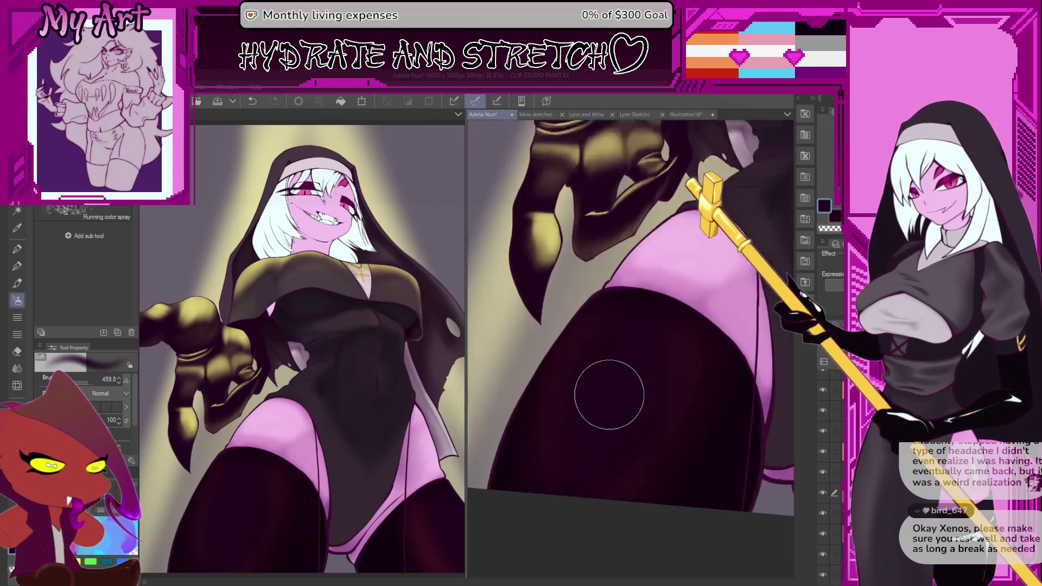
mouse_move(629, 400)
mouse_down()
mouse_move(608, 409)
mouse_move(632, 423)
mouse_up()
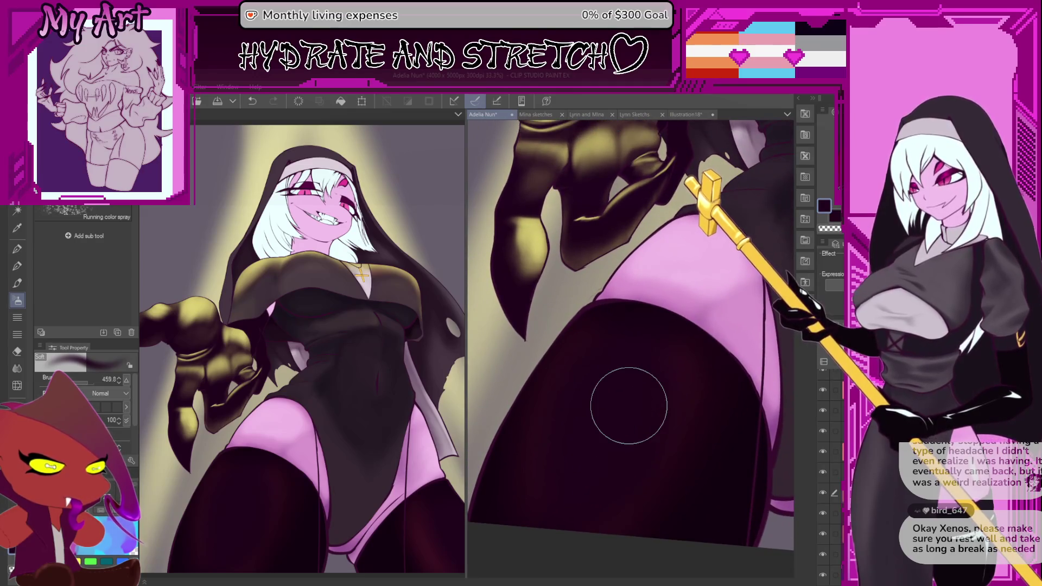
double_click(590, 74)
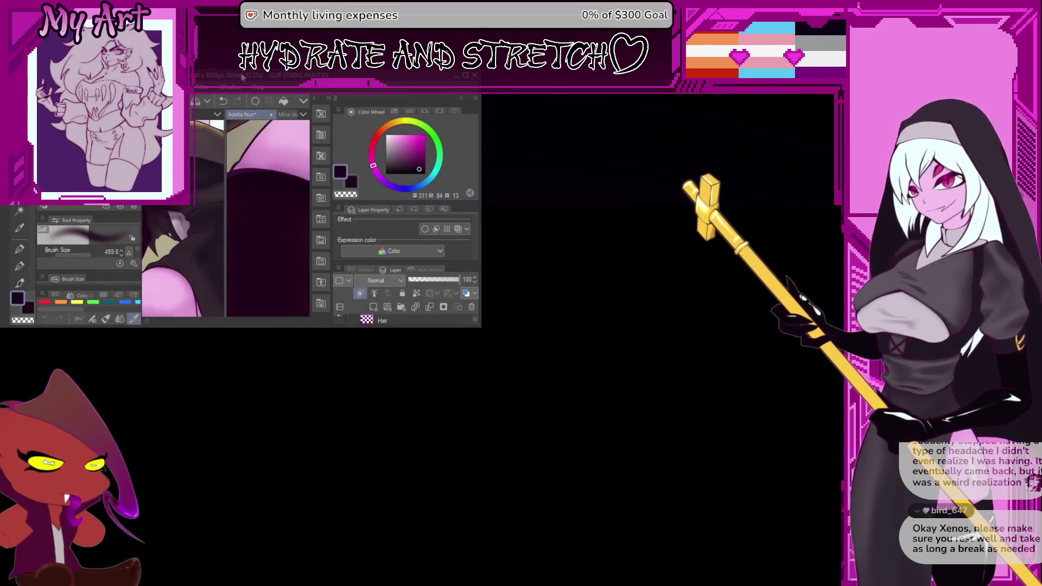
Step: Maximise the window, restore it down again, then maximise it once more with Super+Up
double_click(243, 78)
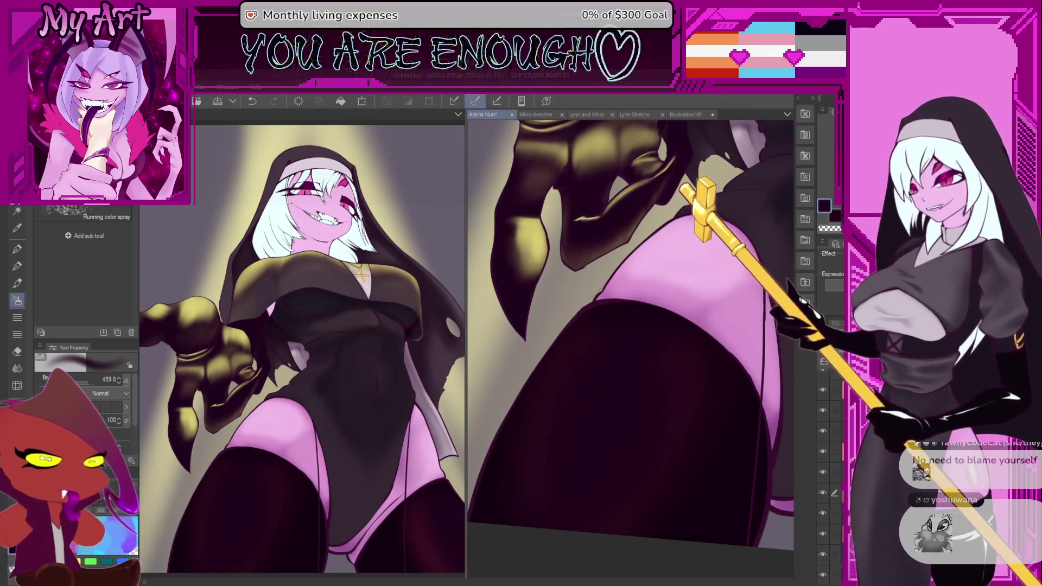
double_click(415, 82)
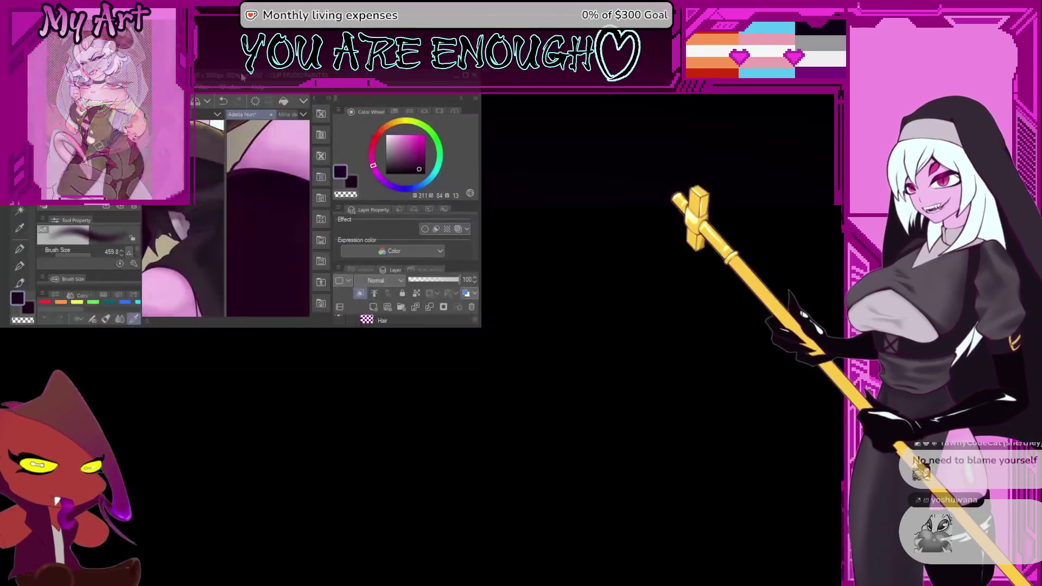
key(super+Up)
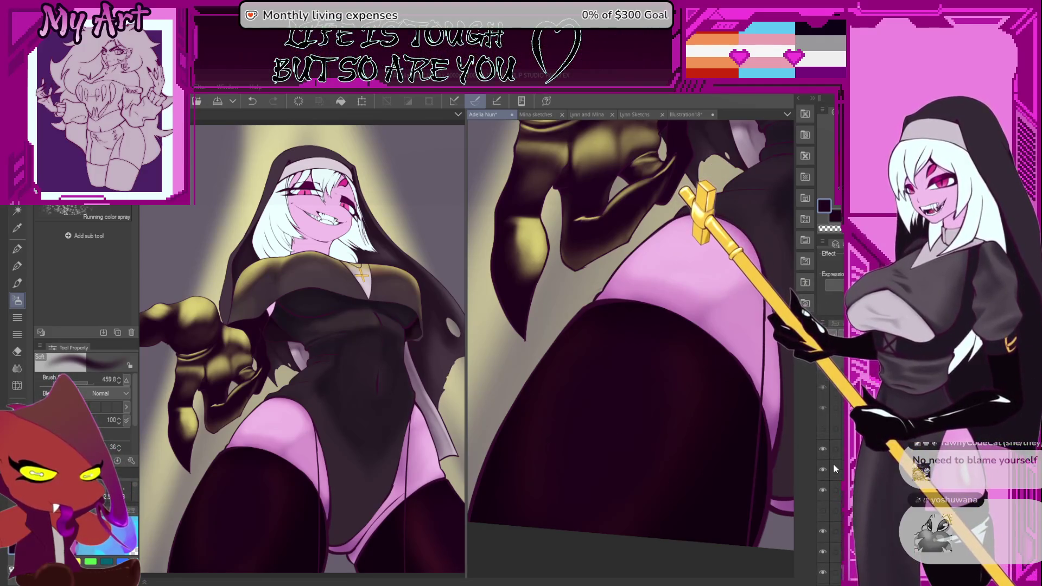
Step: Show the dress layer, fit the whole nun to the view, and widen it to fill the window
click(823, 532)
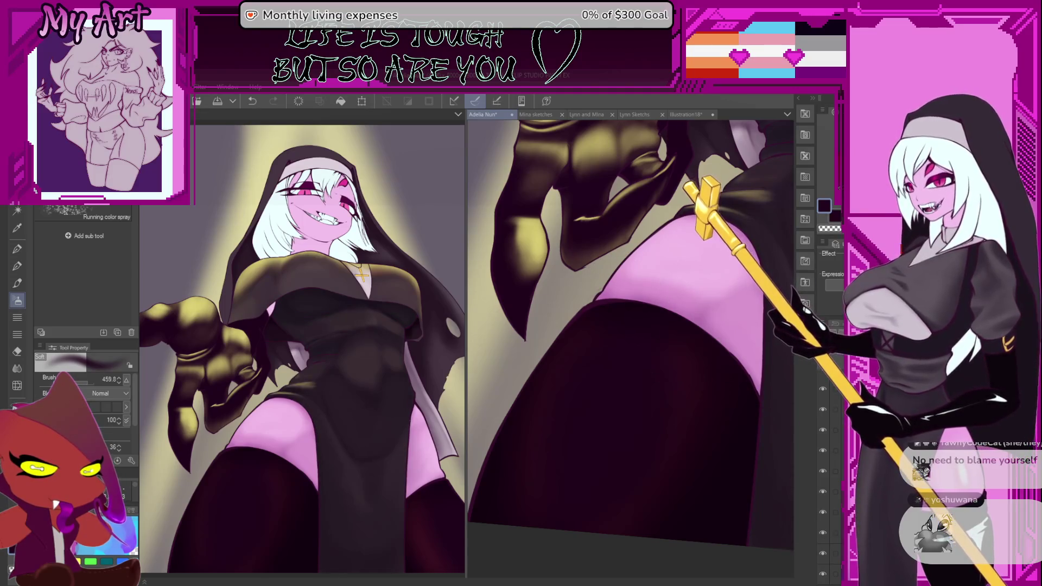
key(ctrl+0)
scroll(584, 391, up, 1)
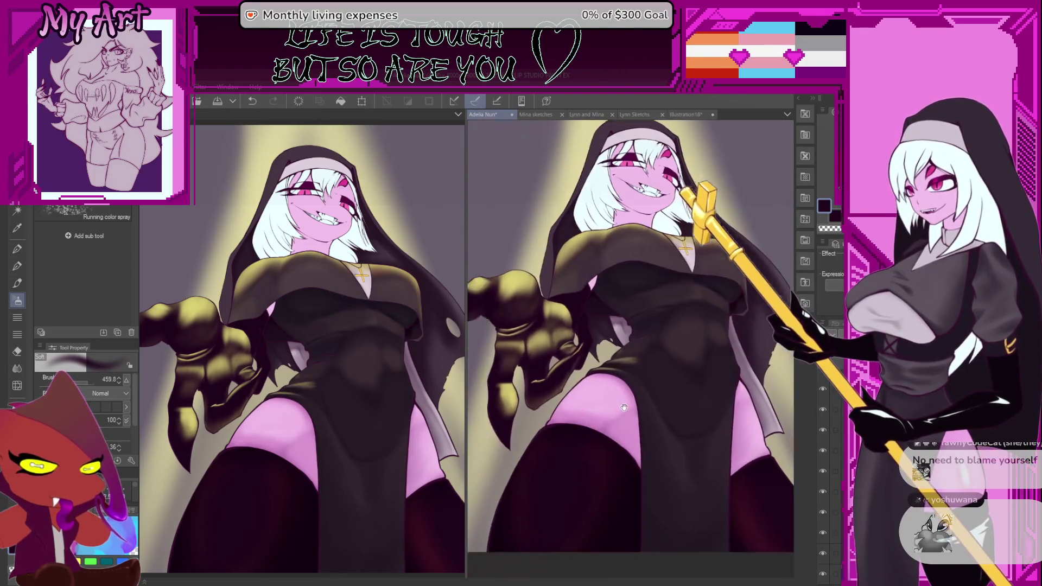
drag(466, 249, 164, 249)
drag(538, 317, 560, 334)
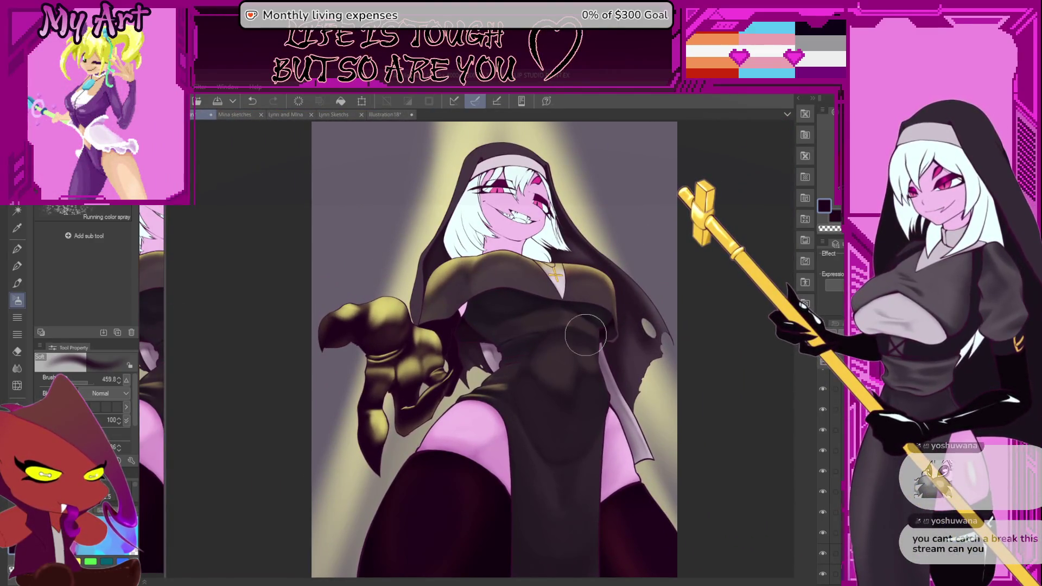